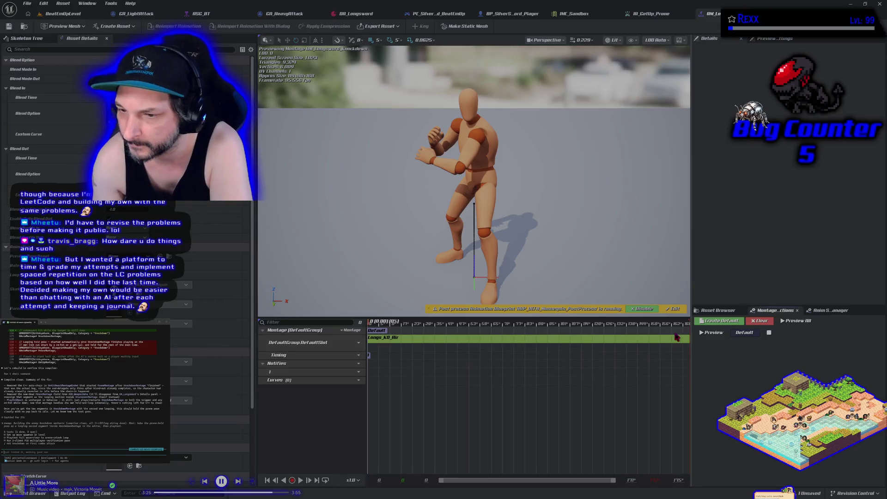
Select the Default montage section on the timeline
right_click(528, 335)
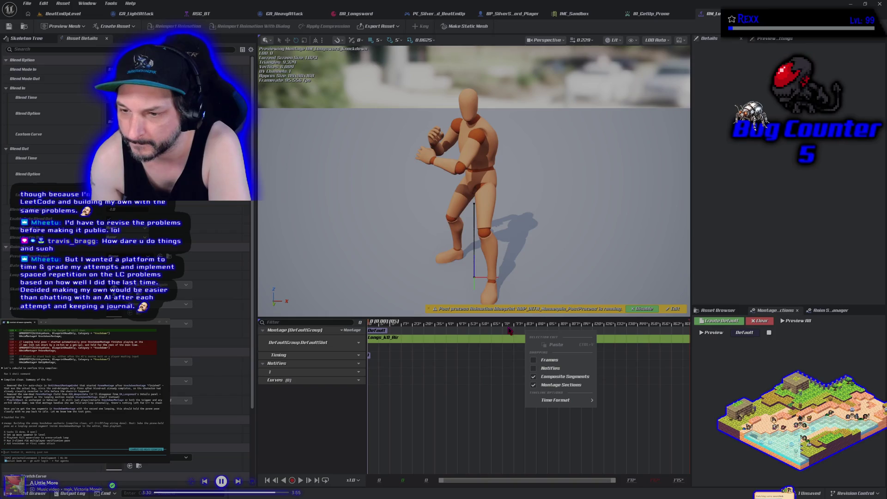
left_click(510, 331)
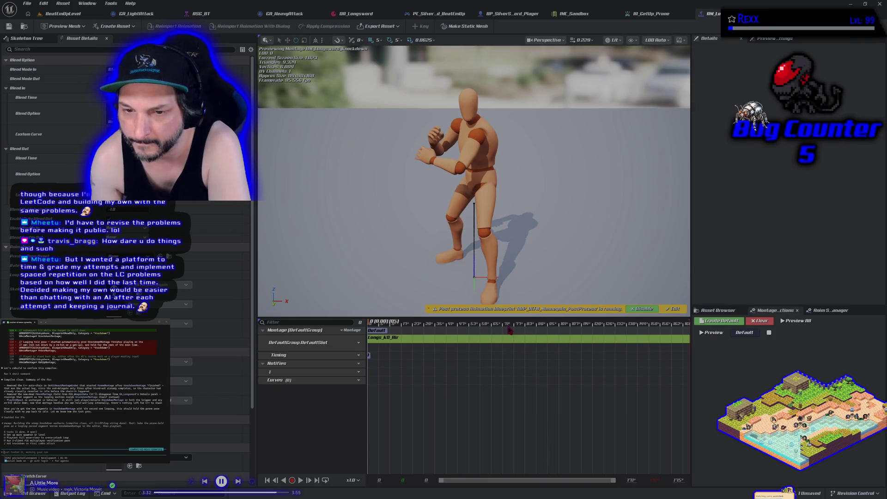
left_click(385, 331)
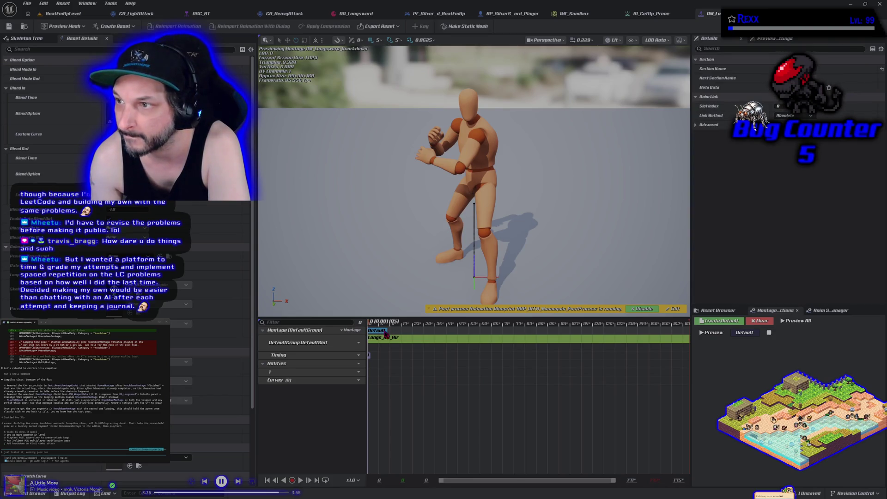
Add a montage section named Prone, drag it later along the timeline, and show the Knockdown folder
right_click(436, 334)
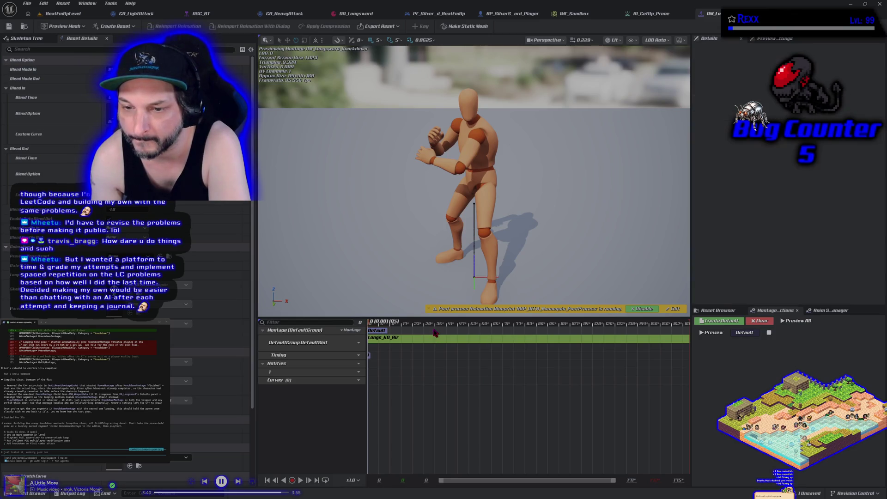
left_click(455, 344)
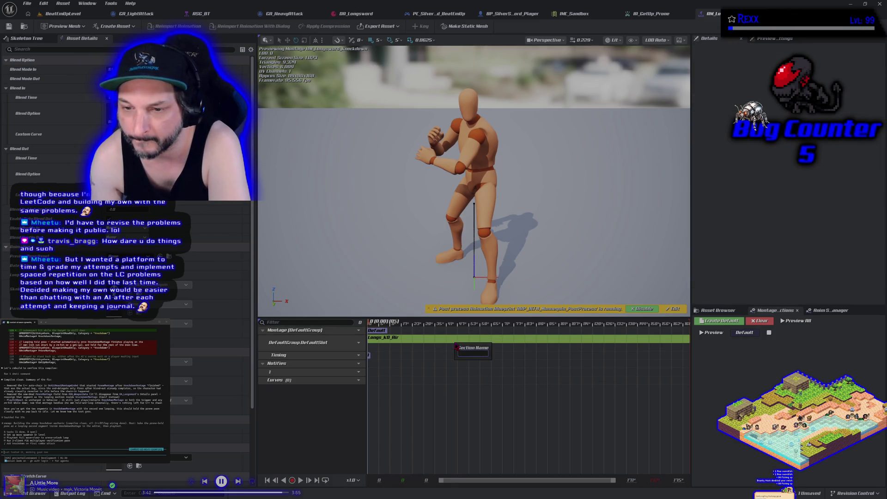
type("Prone")
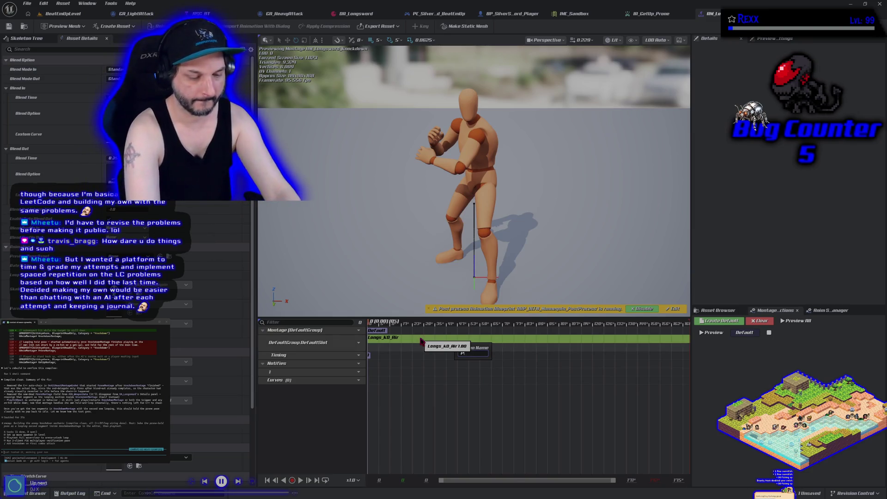
key("Return")
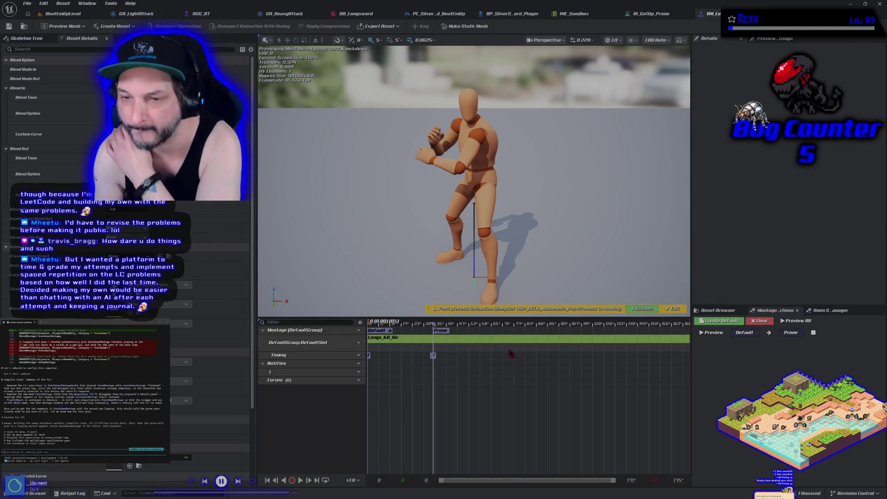
left_click_drag(437, 330, 582, 330)
left_click(39, 493)
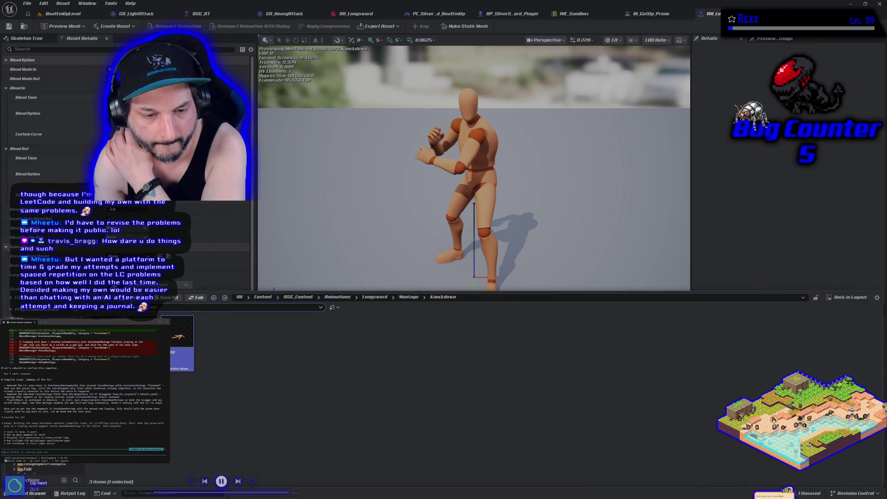
Append the Prone clip after the knockout clip and align the Prone section marker to its start
left_click(475, 268)
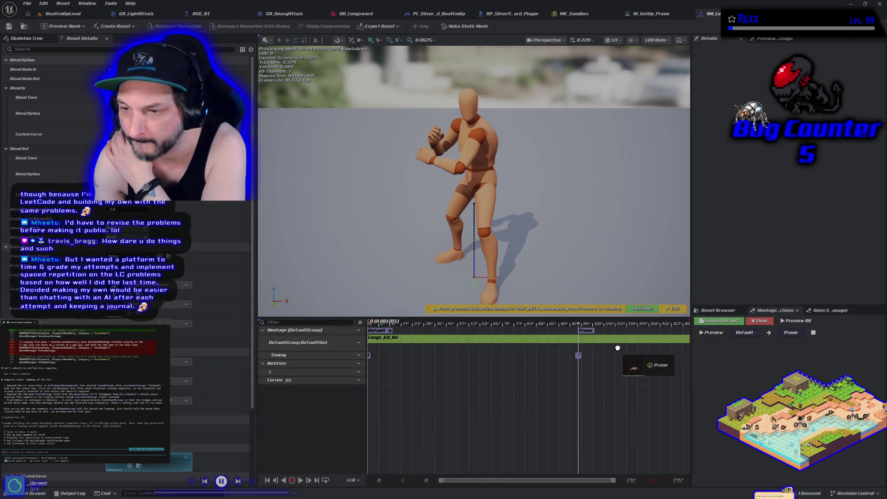
left_click_drag(619, 340, 618, 342)
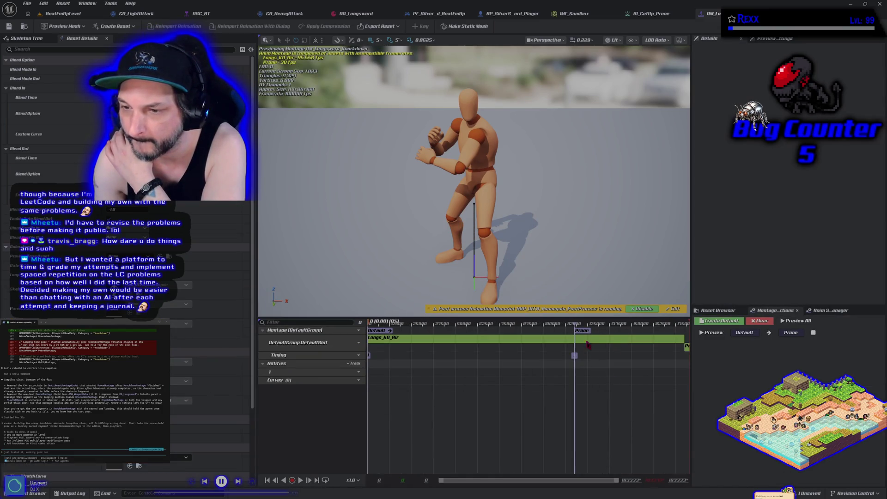
left_click_drag(675, 330, 686, 328)
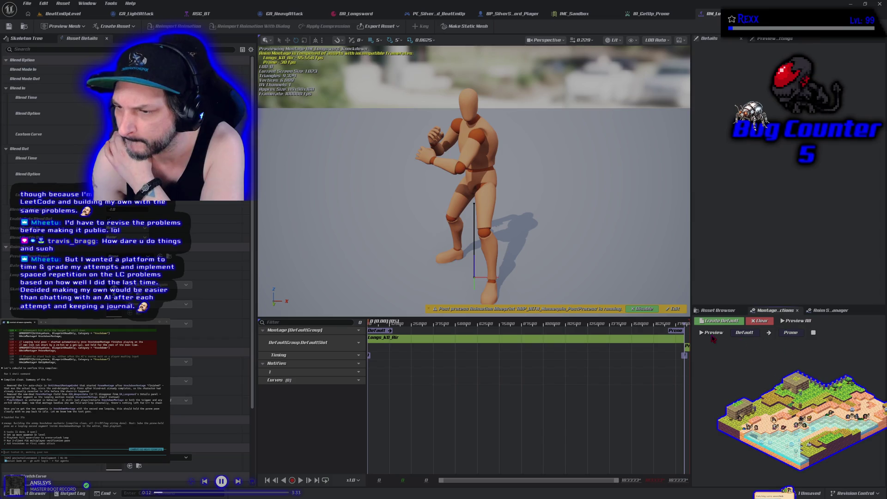
left_click(770, 333)
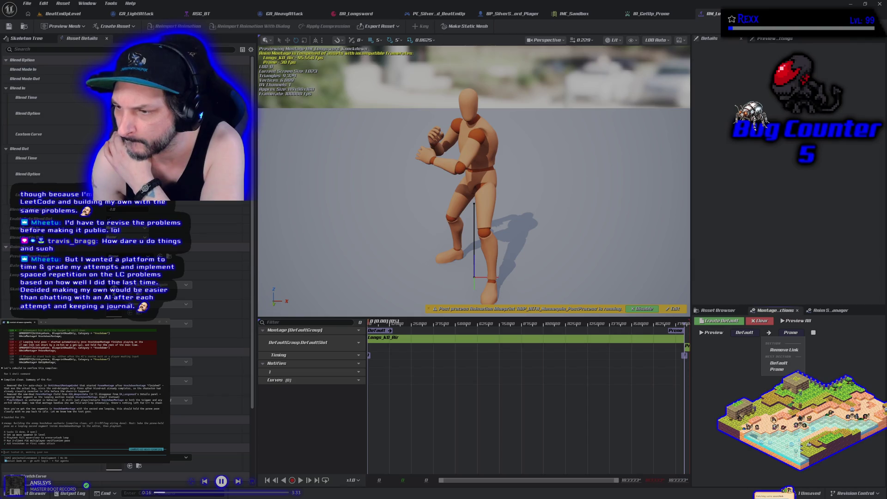
Set the Prone section's next section to Prone so it loops
left_click(806, 342)
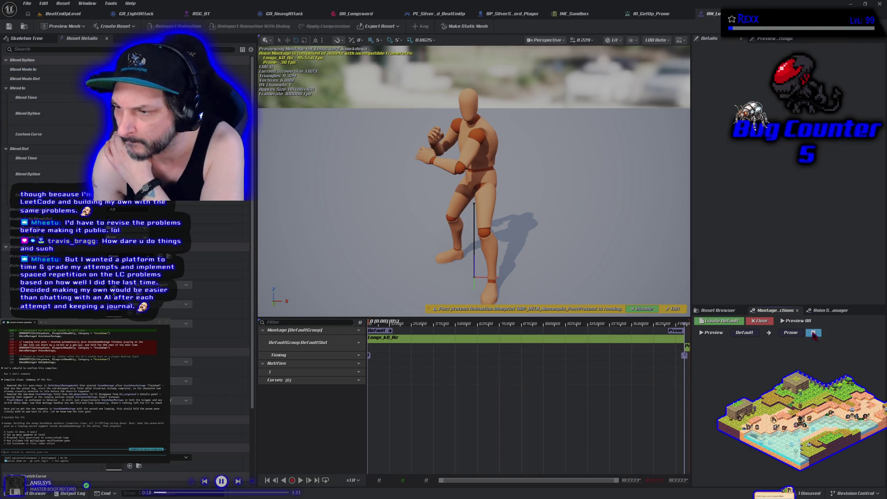
left_click(814, 334)
left_click(822, 358)
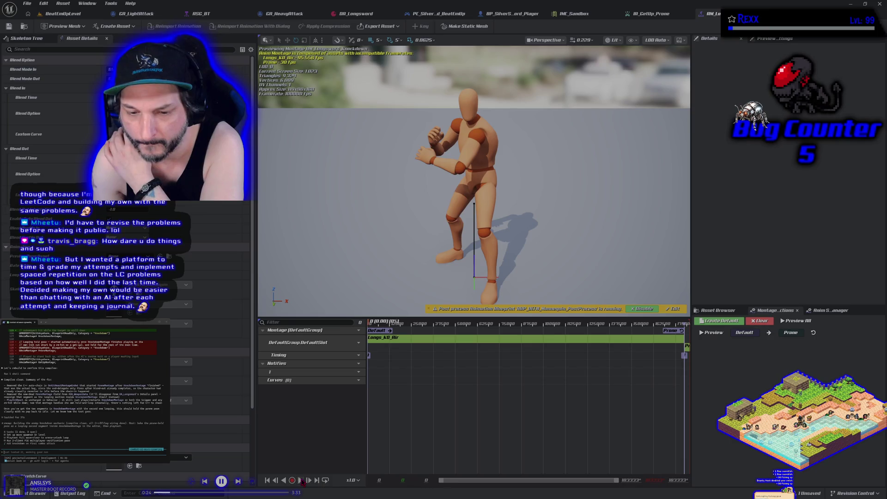
Stop, rewind and replay the montage preview from the start
left_click(300, 481)
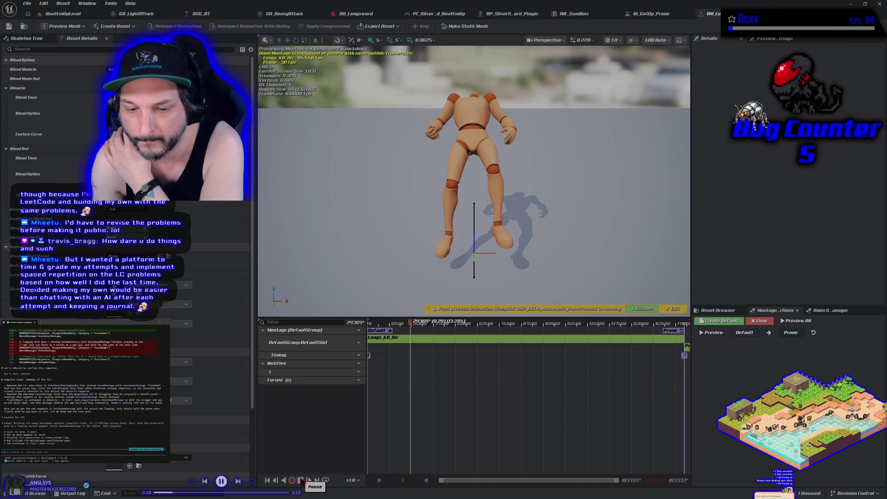
left_click(267, 481)
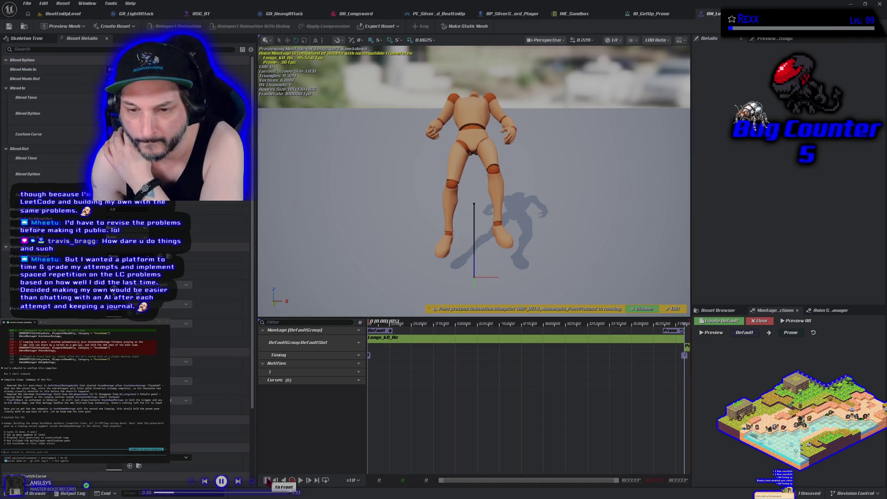
left_click(301, 481)
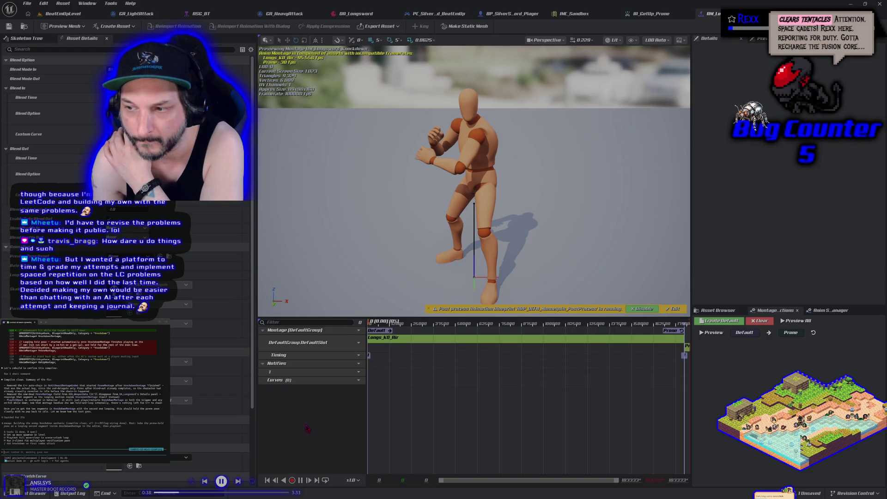
left_click(294, 481)
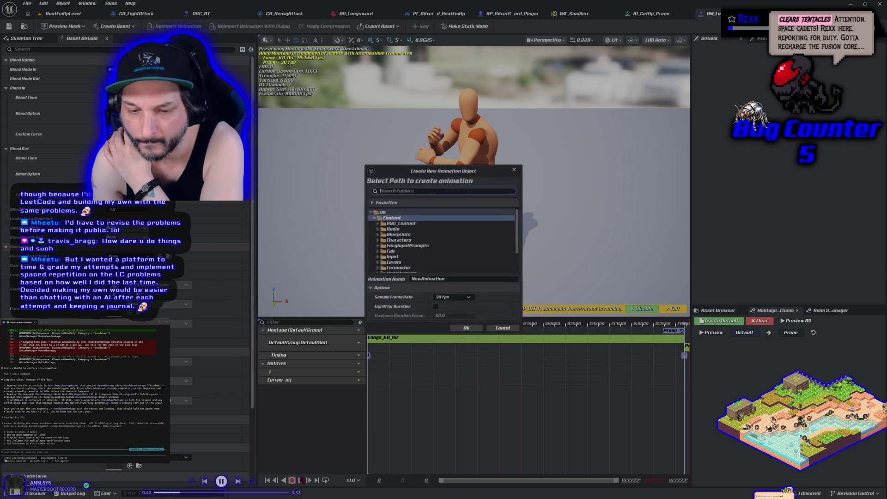
Cancel the new animation dialog, scrub to 0.39, 0.54 and 0.84 seconds, then close the montage
left_click(503, 328)
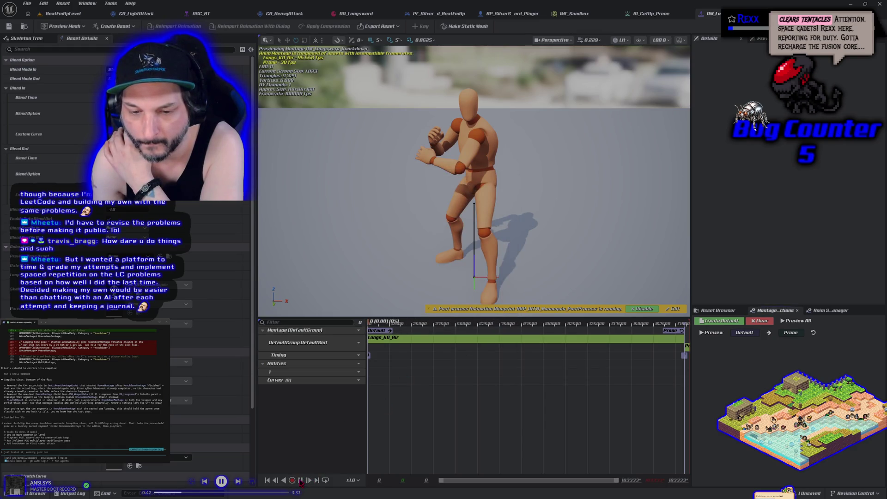
left_click(300, 481)
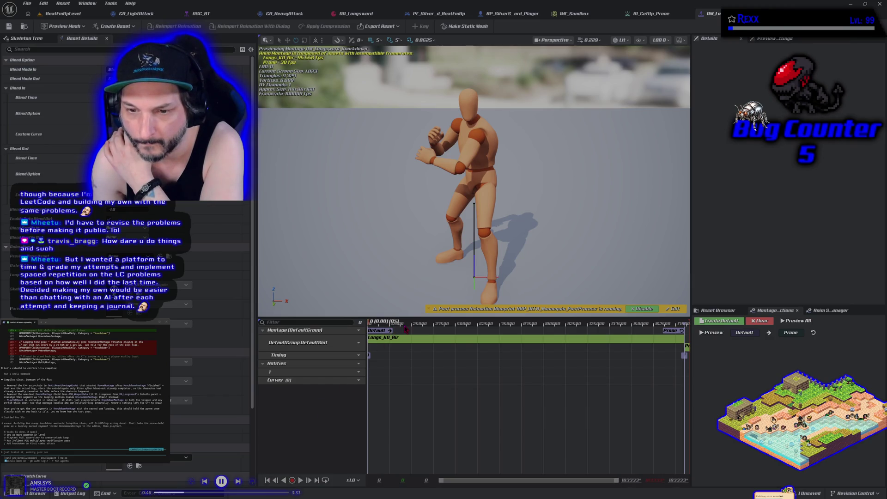
left_click(435, 324)
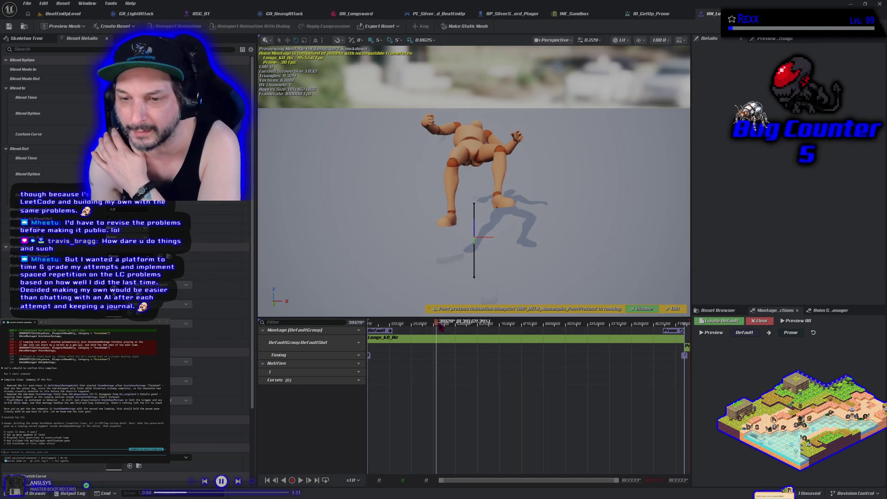
left_click(462, 324)
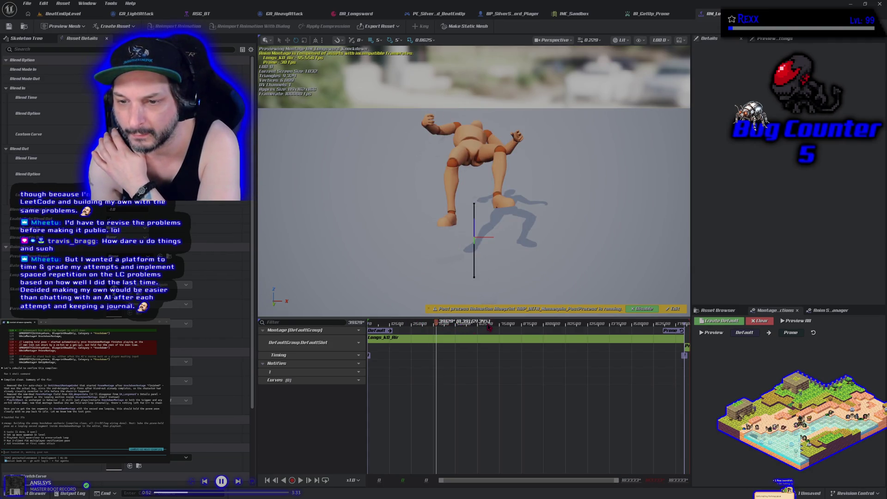
left_click(511, 324)
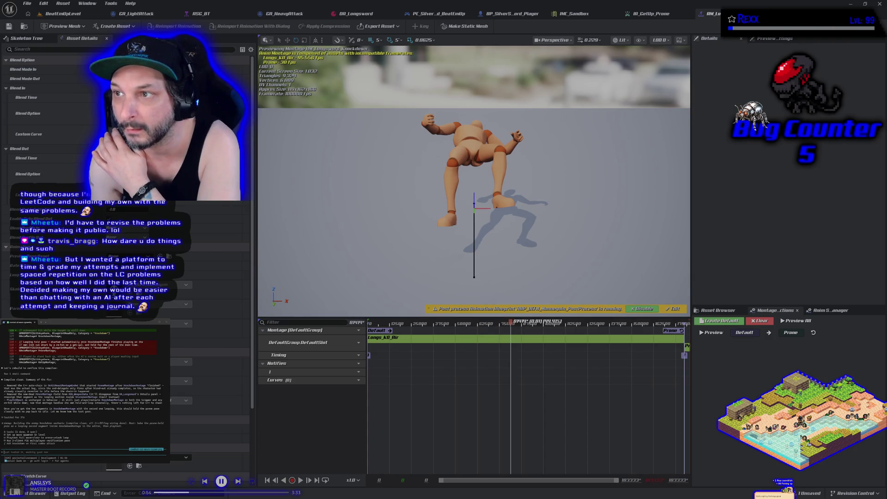
left_click(784, 13)
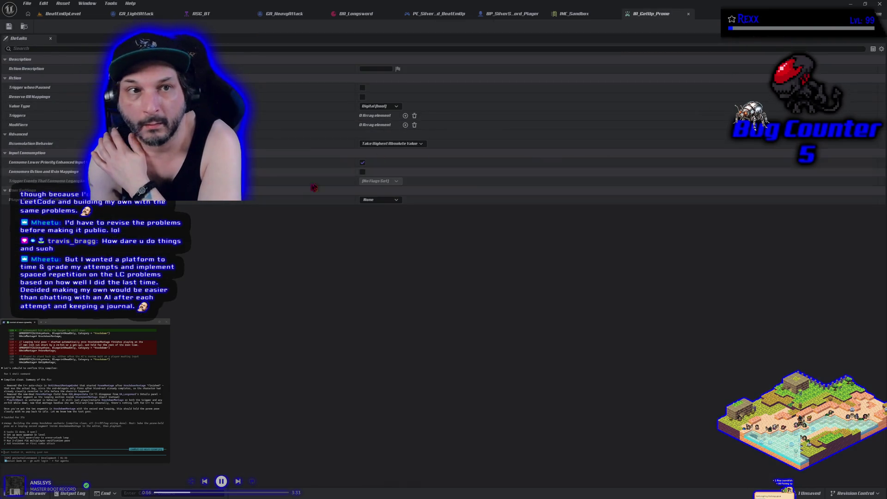
Open the Knockdown folder in the Content Drawer to reopen the knockdown montage
left_click(35, 493)
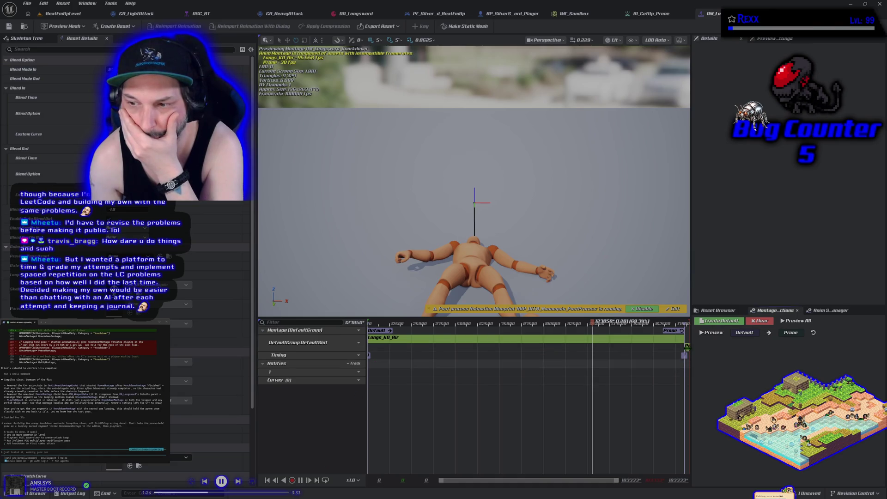
Select the Longs_KO_Air segment, pause the preview, and close the player Blueprint tab
left_click(493, 346)
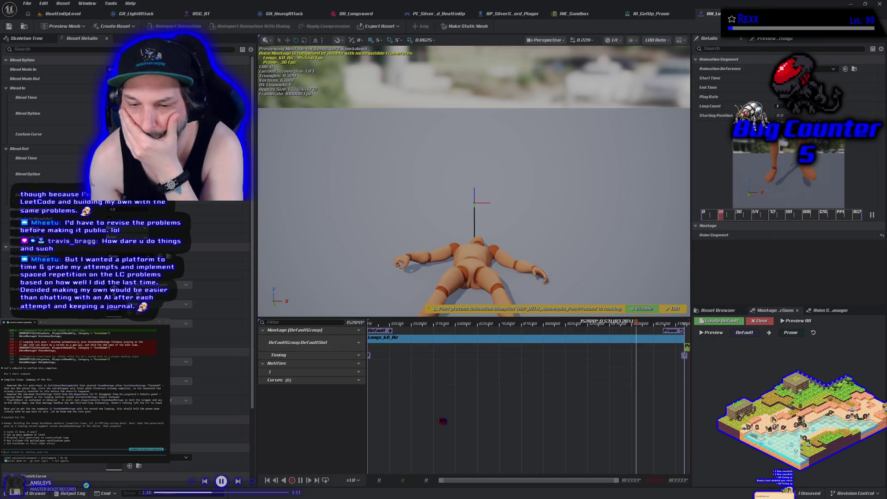
left_click(300, 481)
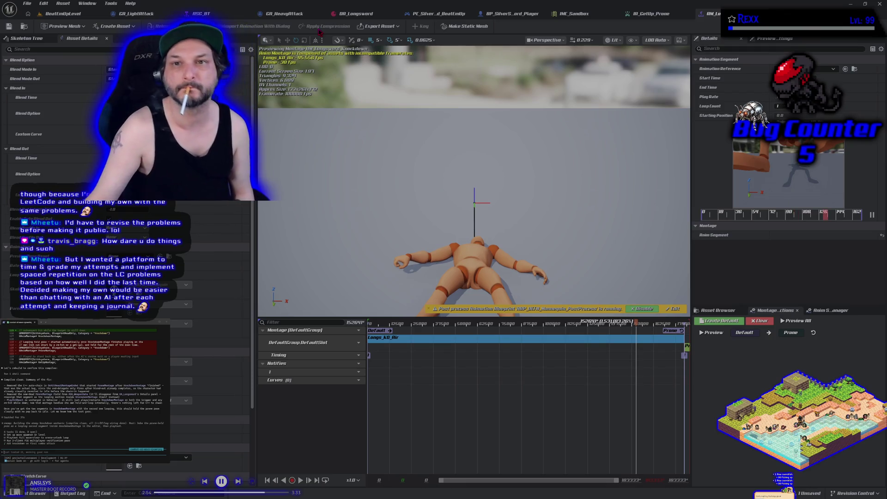
middle_click(524, 15)
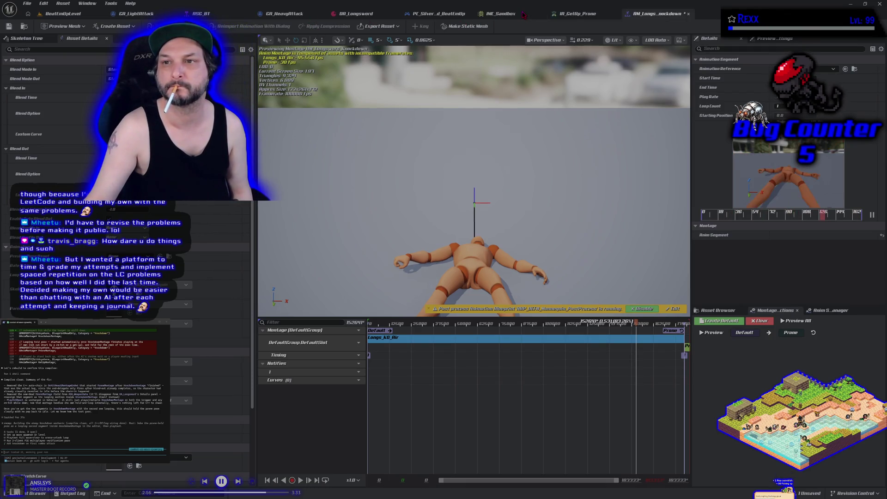
Close the IMC_Sandbox, GA_HeavyAttack, GA_LightAttack and other unneeded editor tabs
middle_click(523, 16)
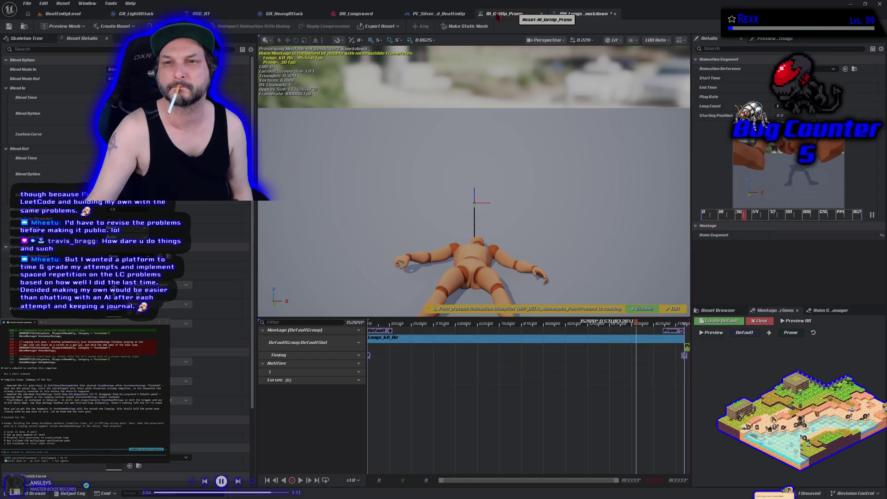
middle_click(409, 17)
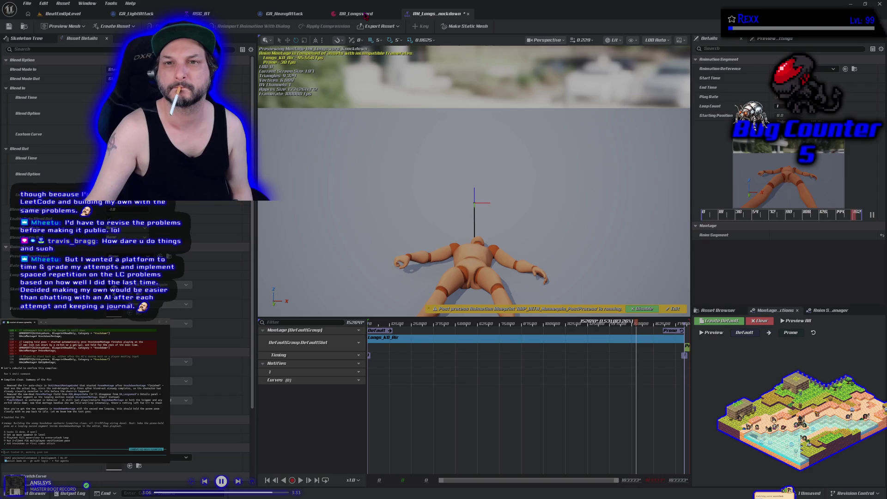
middle_click(290, 16)
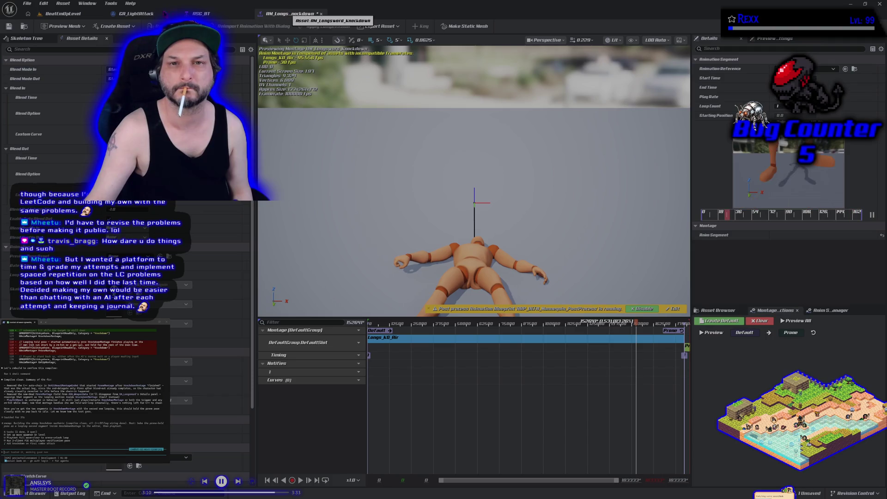
middle_click(138, 16)
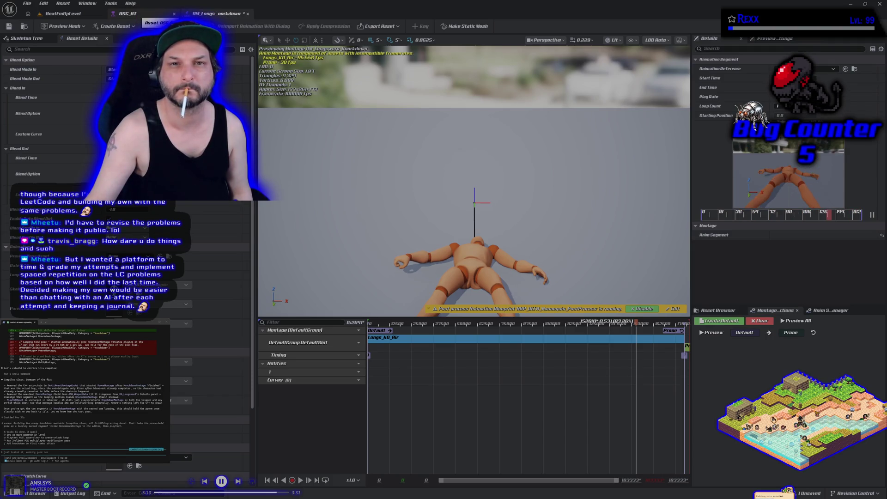
Save AM_Longsword_Knockdown, close its tab, and reopen it from the Knockdown folder
left_click(10, 29)
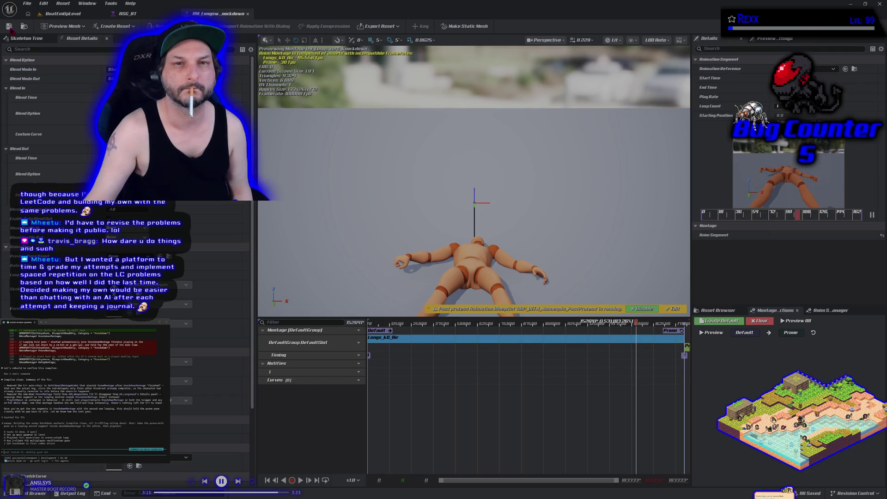
left_click(249, 14)
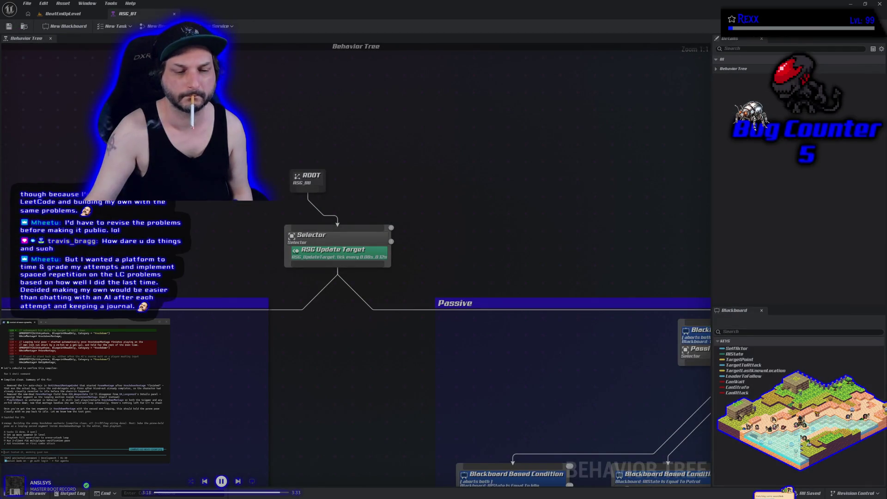
key("ctrl+space")
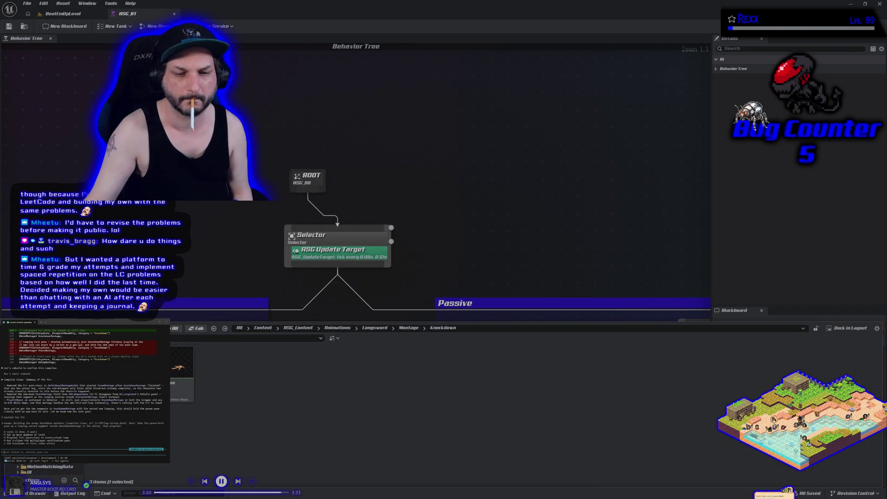
key("Return")
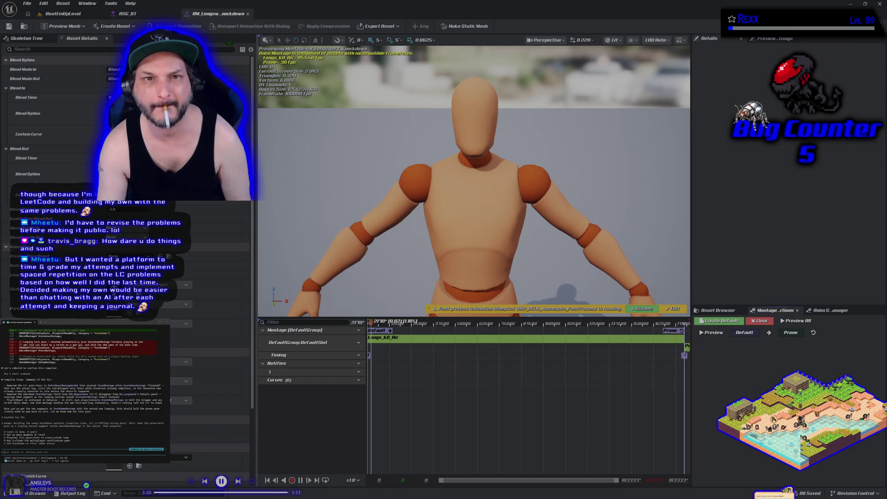
Open the Prone animation, the AM_Longsword_Knockdown montage, then Longs_KO_Air
key("ctrl+space")
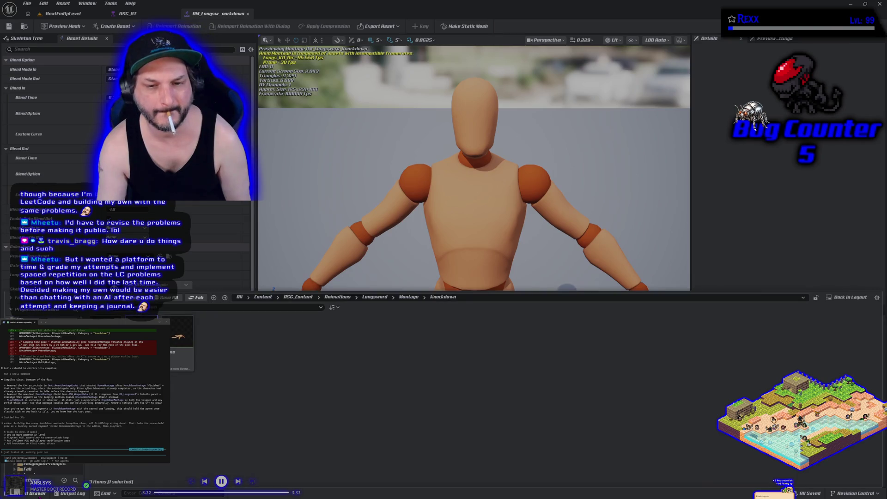
double_click(178, 339)
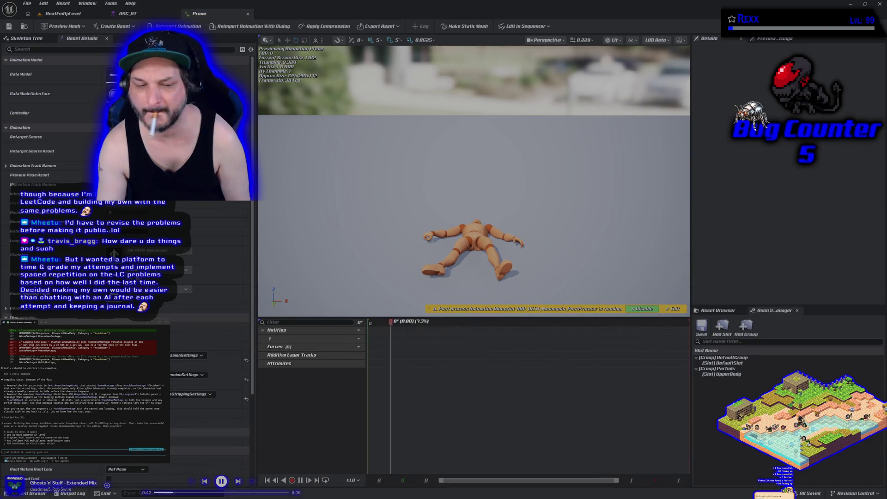
key("ctrl+space")
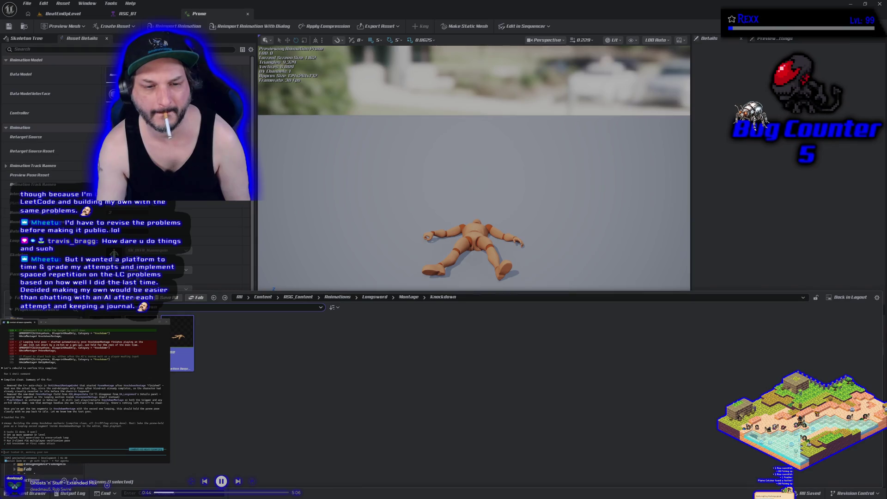
double_click(178, 340)
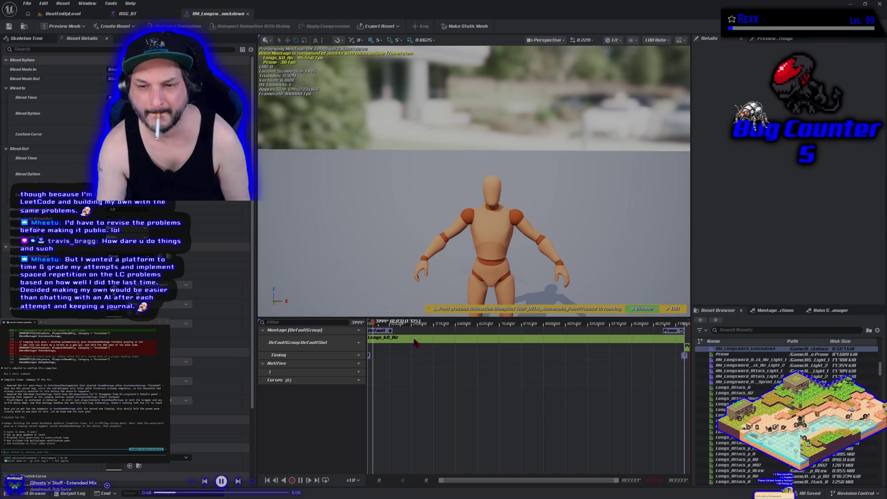
double_click(418, 341)
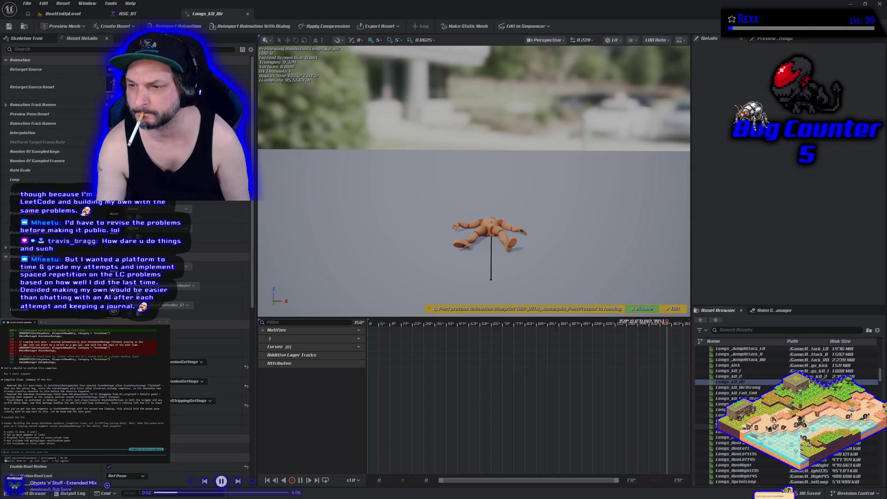
key("ctrl+space")
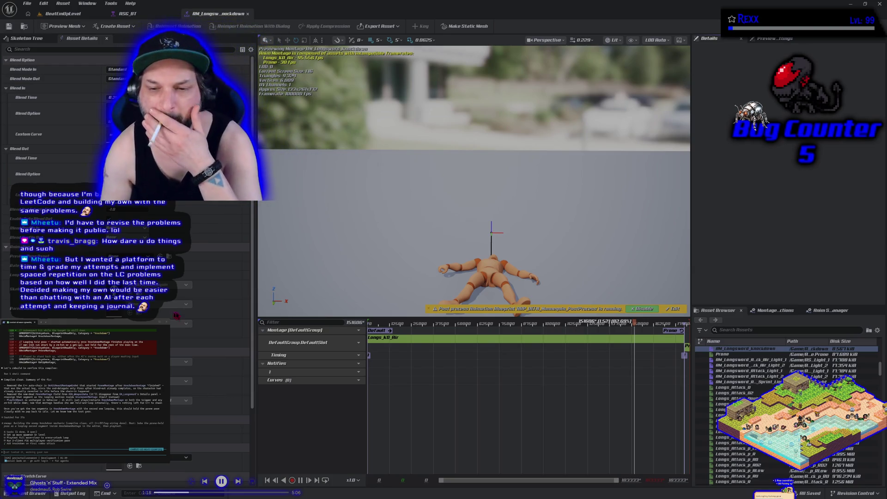
double_click(408, 343)
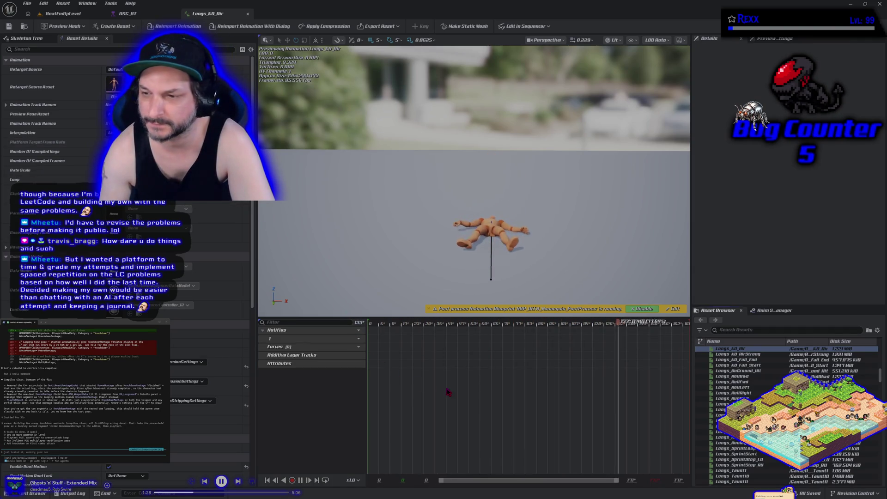
key("ctrl+space")
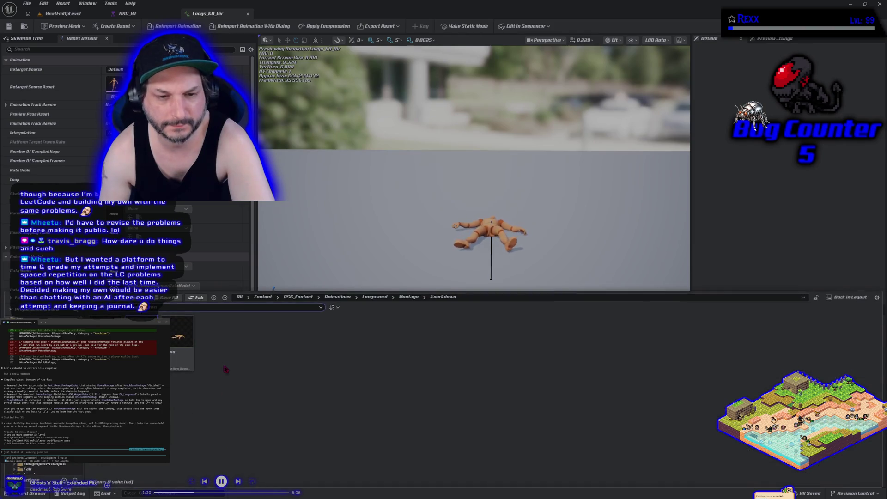
Open the Prone animation and expand then collapse its Animation Track Names list
left_click(177, 350)
double_click(177, 350)
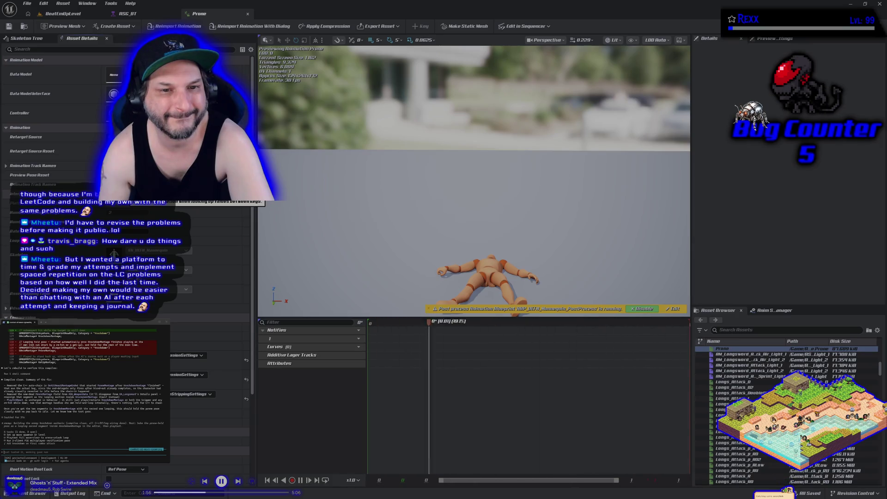
left_click(6, 166)
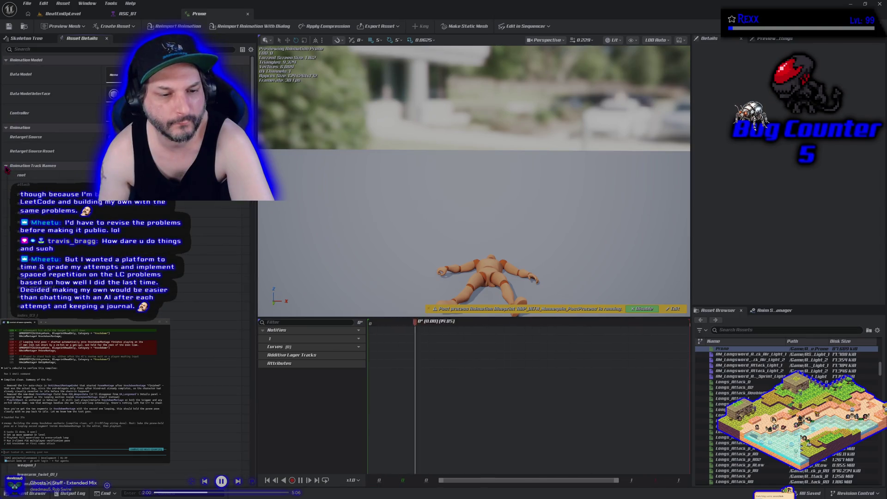
left_click(6, 165)
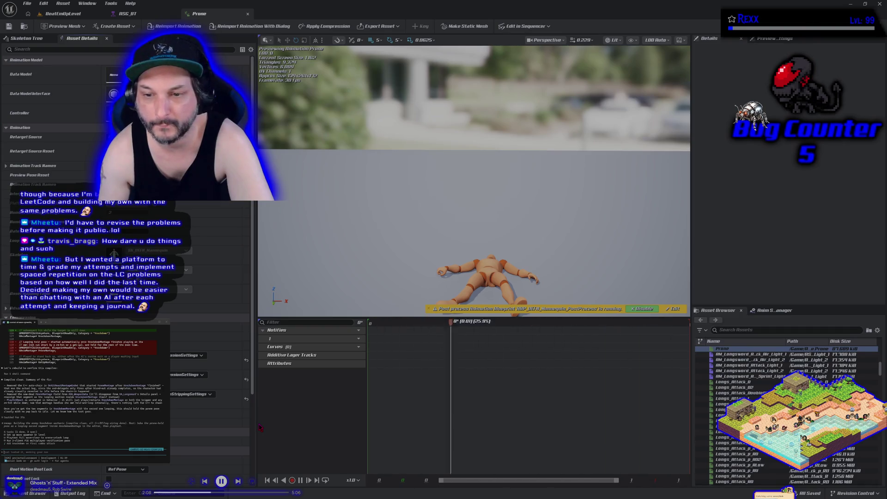
Delete the Prone segment from AM_Longsword_Knockdown, then open Longs_KO_Air
key("ctrl+space")
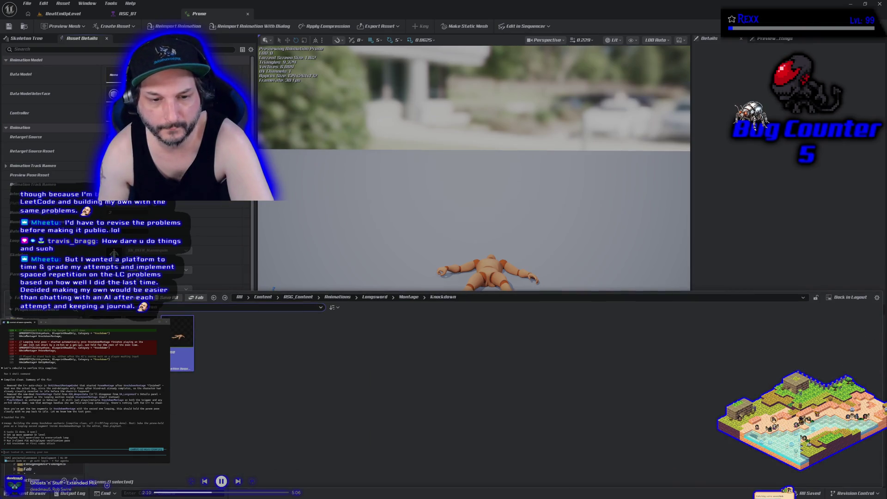
double_click(141, 342)
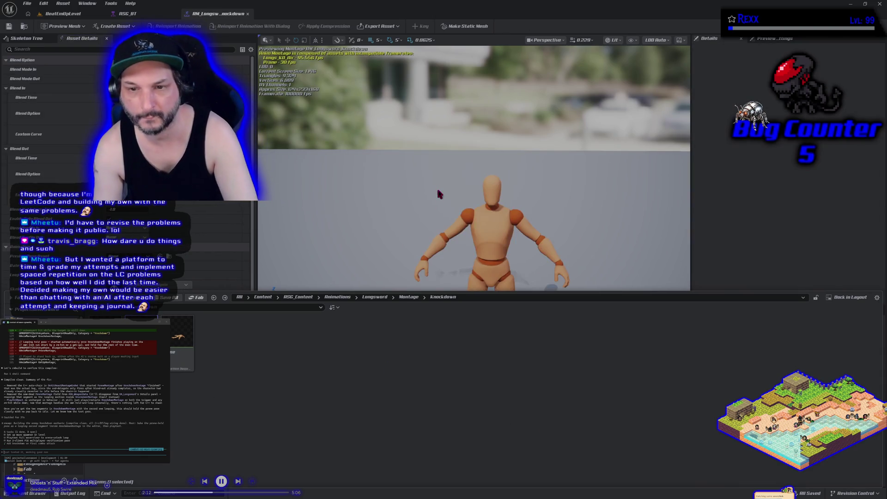
left_click(437, 190)
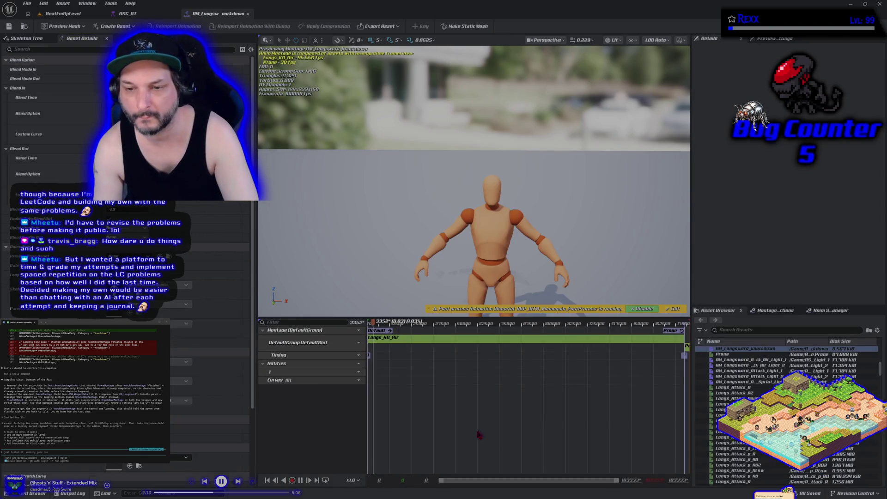
left_click(688, 350)
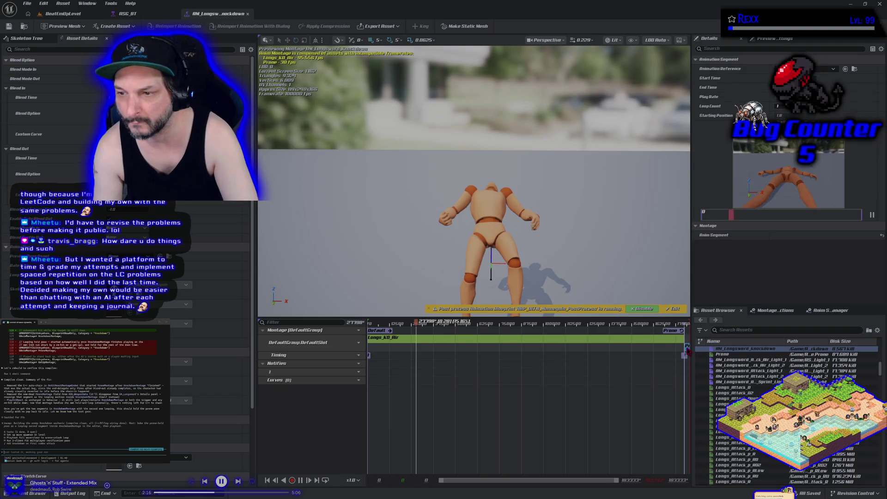
key("Delete")
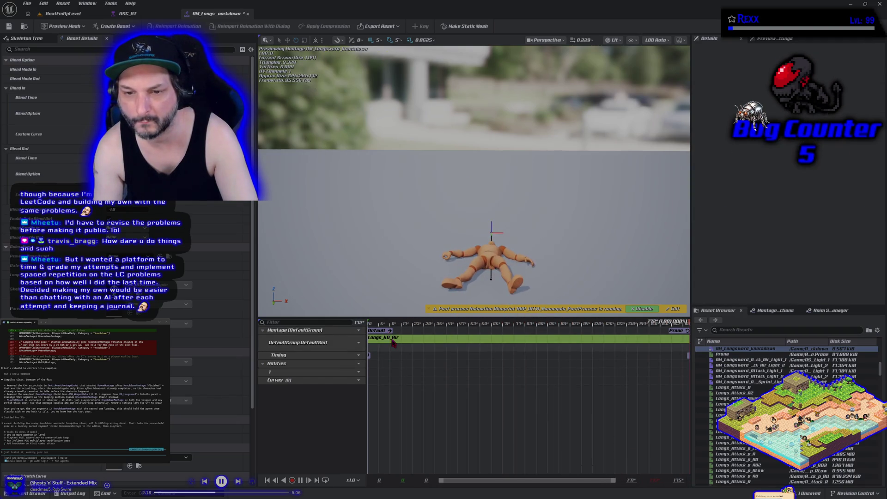
double_click(393, 342)
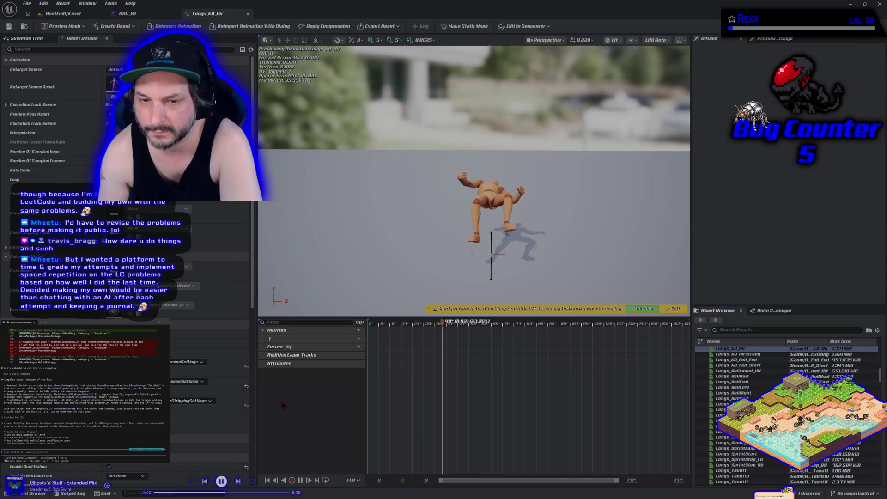
left_click(64, 13)
key("ctrl+space")
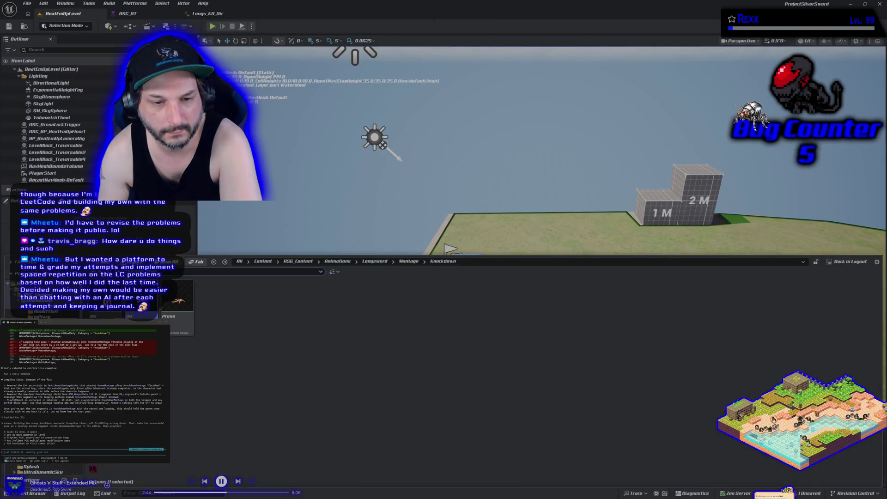
right_click(191, 326)
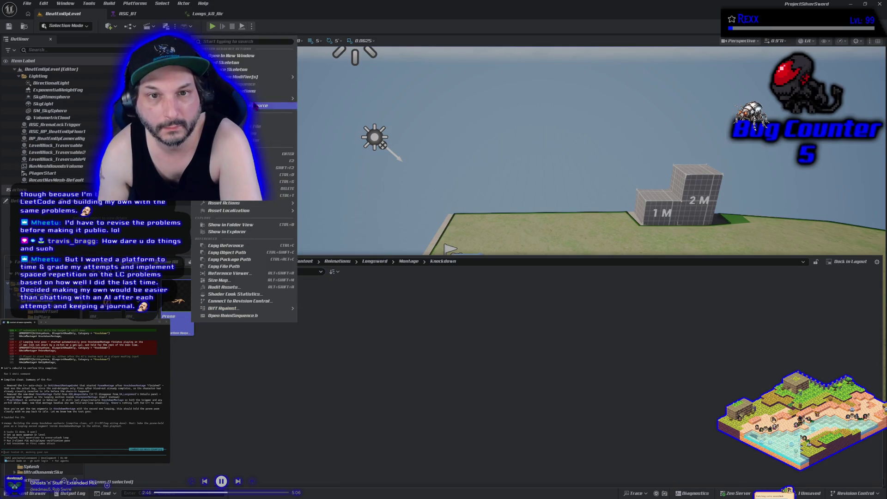
mouse_move(256, 98)
left_click(338, 108)
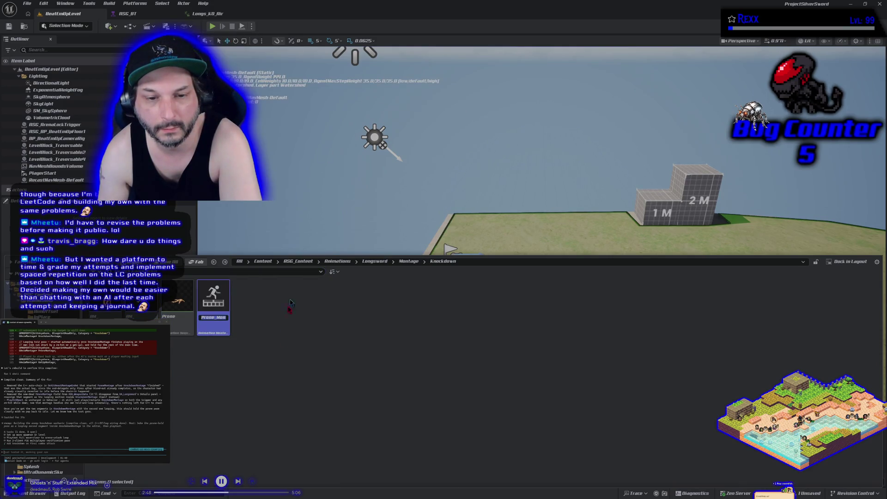
double_click(225, 300)
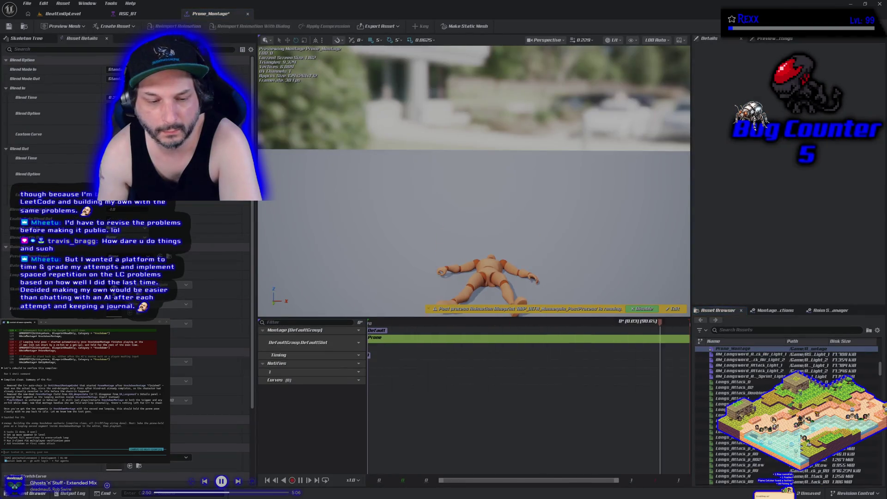
key("ctrl+space")
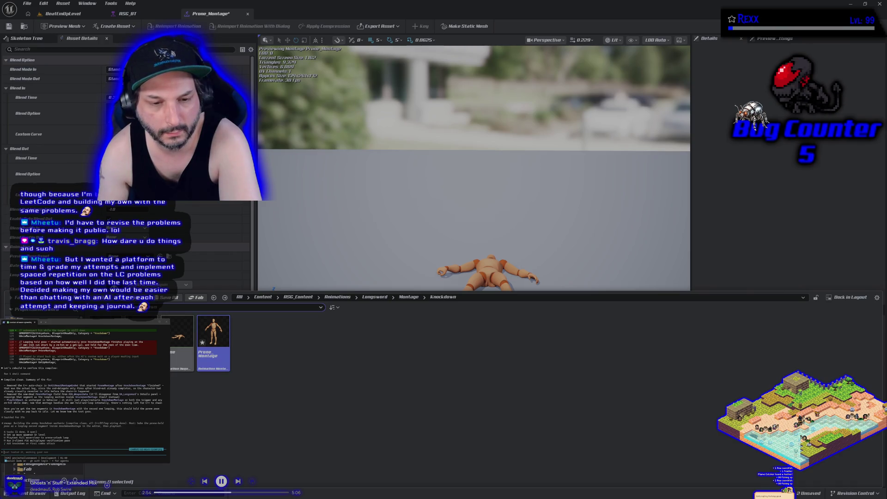
double_click(141, 338)
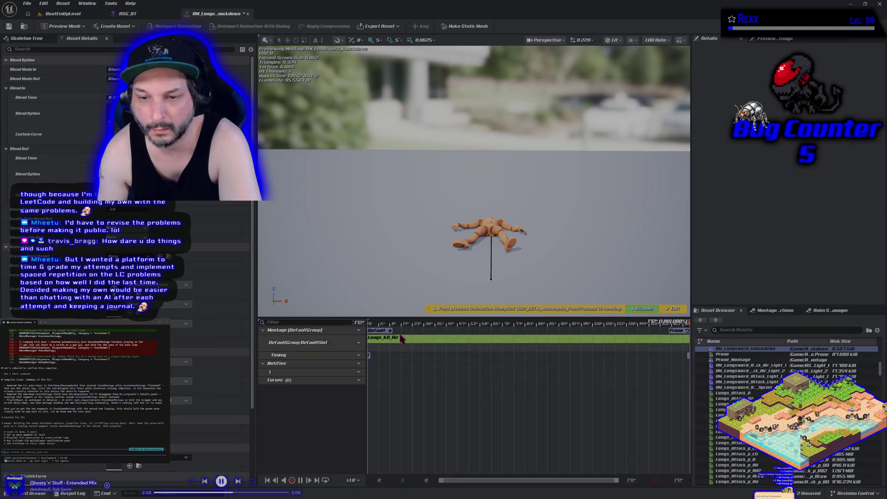
key("ctrl+space")
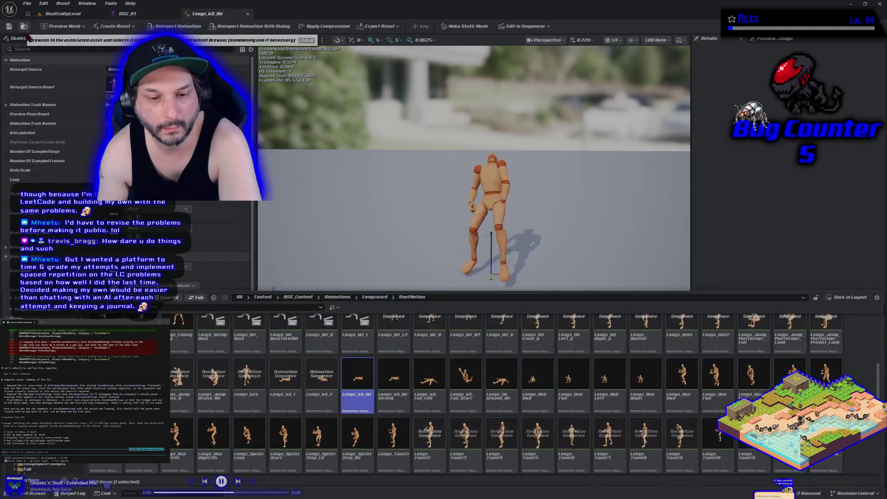
mouse_move(350, 389)
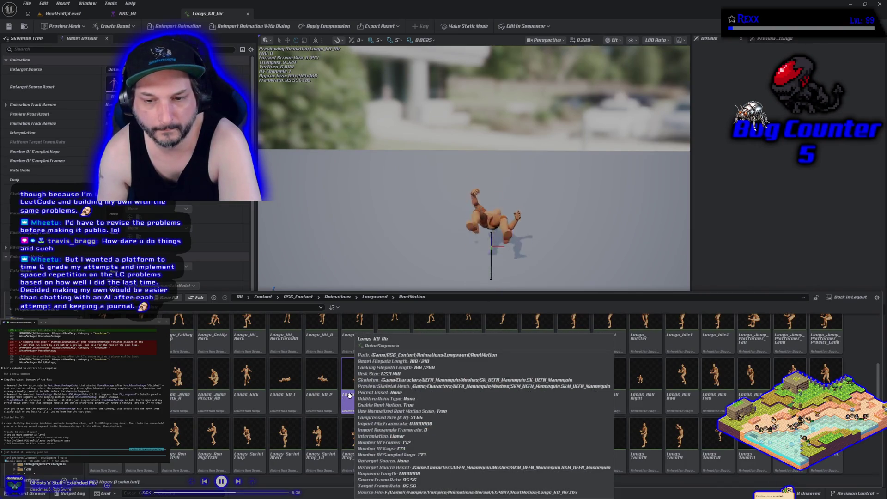
right_click(349, 395)
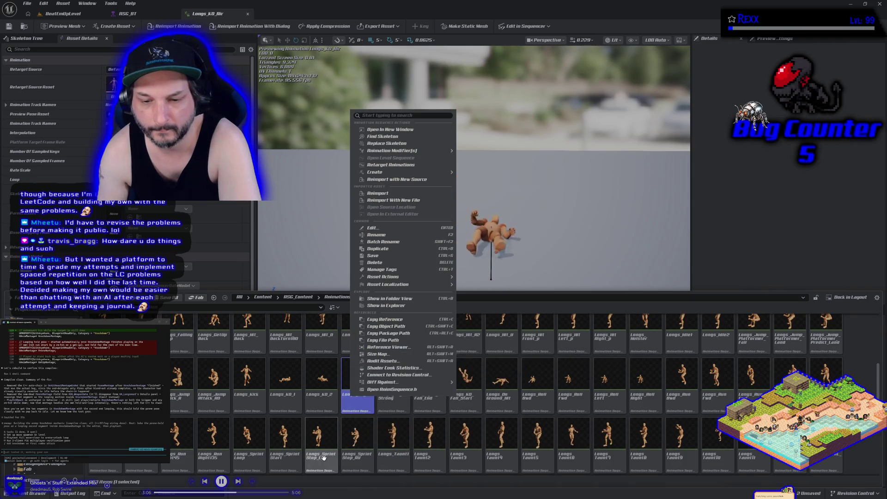
left_click(339, 484)
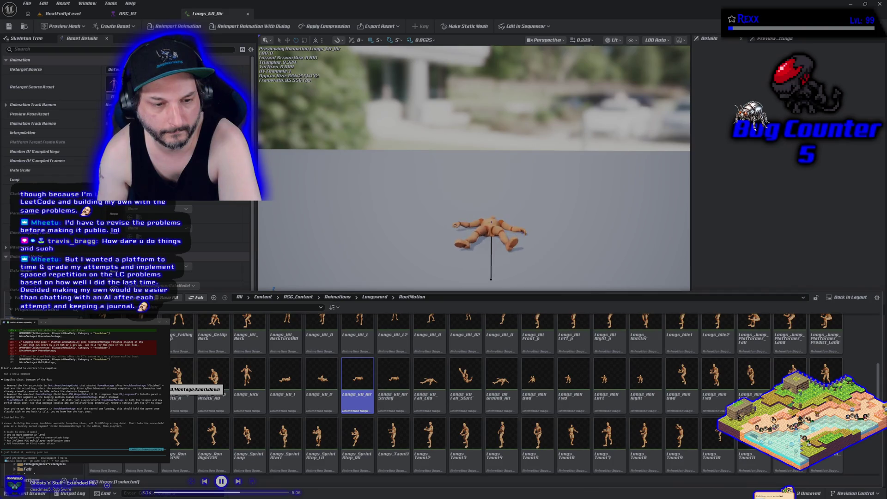
left_click(163, 387)
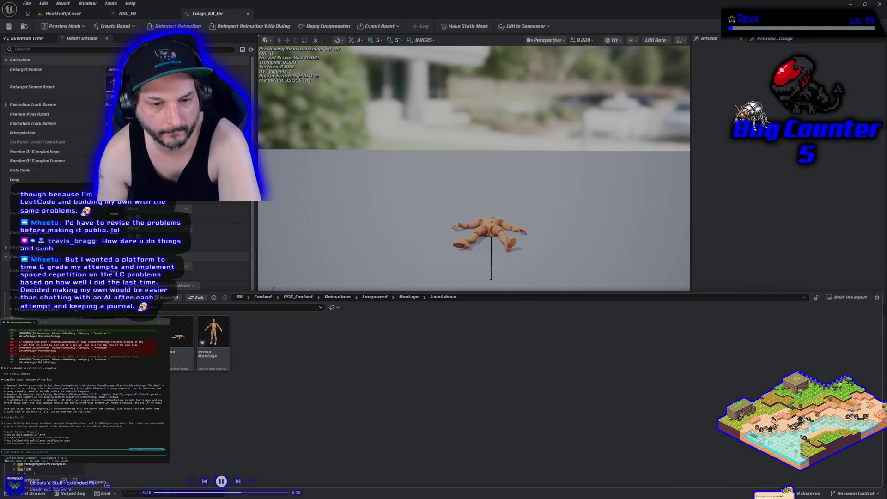
Open Prone_Montage, filter assets by 'ko', and drag Longs_KO_Air onto the DefaultSlot track
double_click(213, 359)
left_click(740, 330)
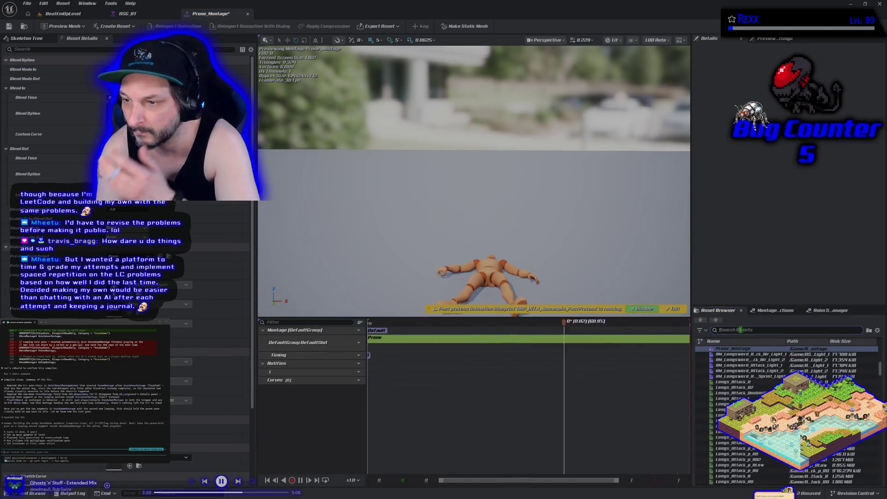
type("ko")
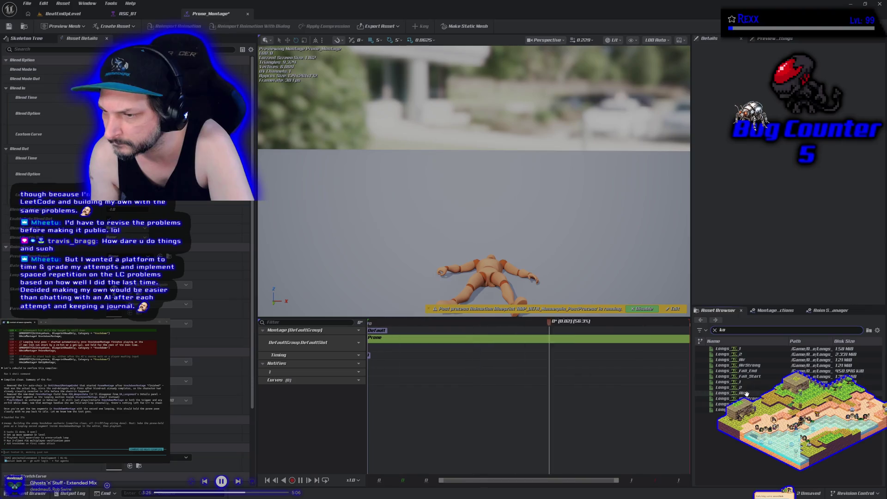
mouse_move(747, 393)
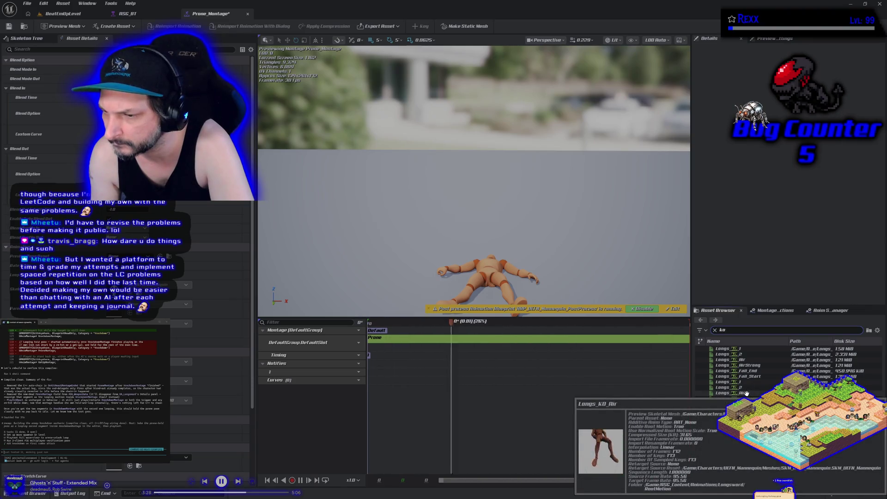
left_click(747, 393)
left_click_drag(746, 393, 415, 342)
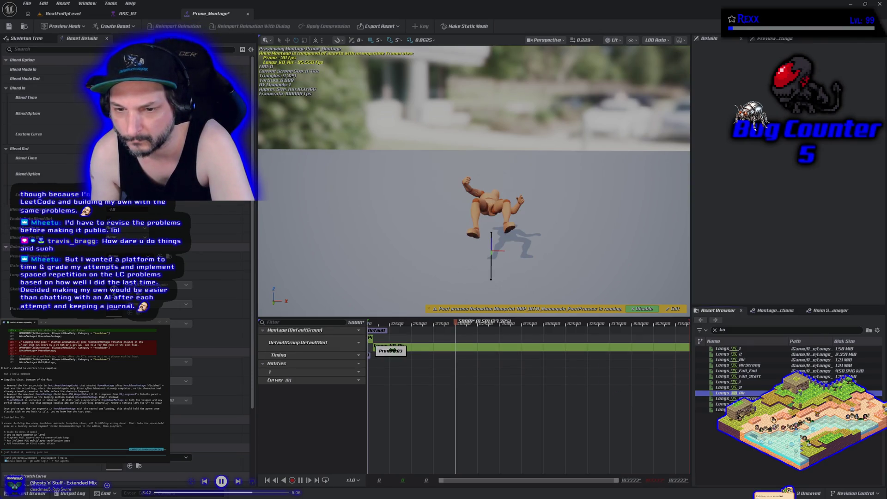
Remove and re-place the Longs_KO_Air segment on the track, then open the Prone animation
left_click(462, 360)
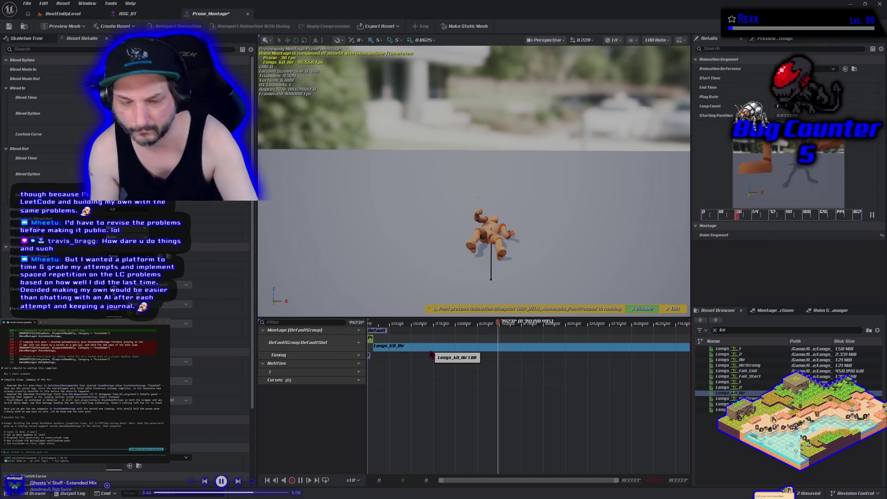
key("ctrl+z")
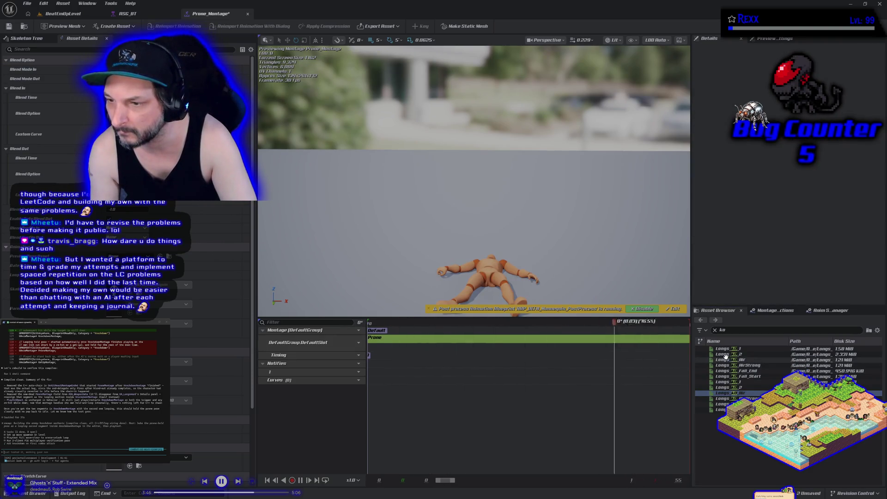
mouse_move(726, 359)
left_mouse_down()
mouse_move(684, 370)
mouse_move(569, 345)
left_mouse_up()
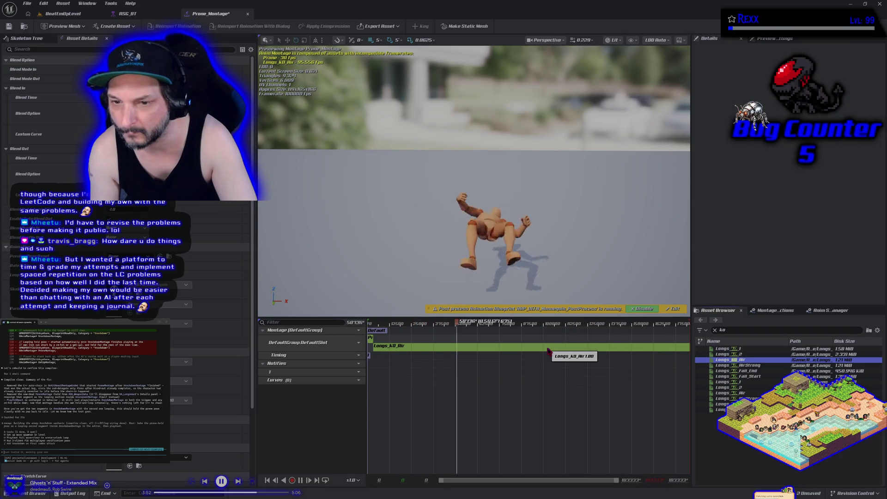
left_click(549, 353)
key("Delete")
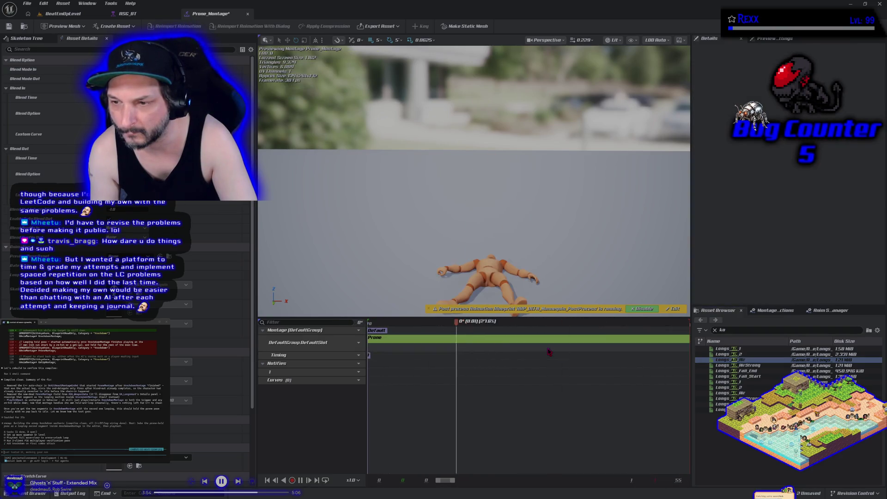
mouse_move(727, 392)
left_mouse_down()
mouse_move(619, 356)
mouse_move(374, 344)
left_mouse_up()
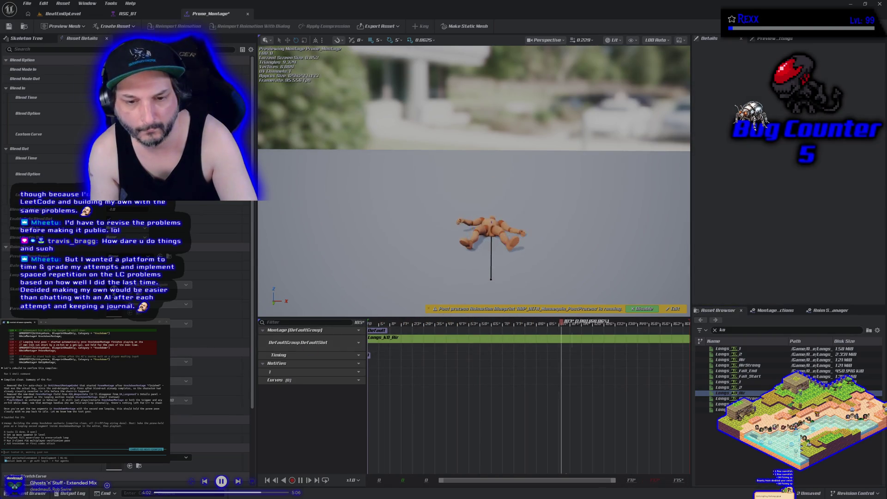
key("ctrl+space")
double_click(180, 337)
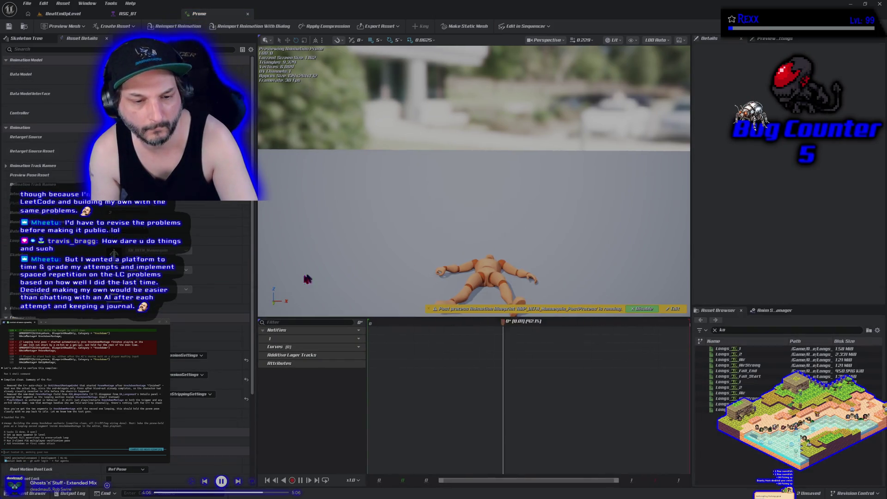
Change two Asset Details properties on the Prone animation, save it, and reopen Prone_Montage
left_click(216, 241)
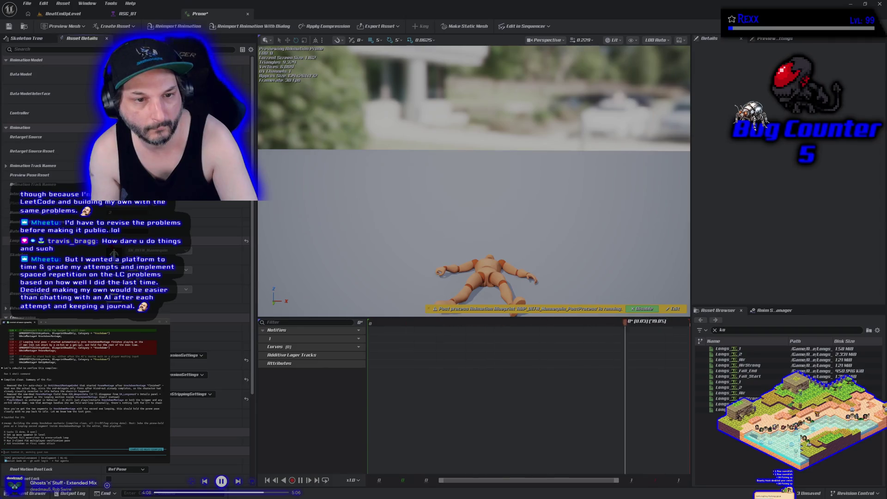
left_click(110, 461)
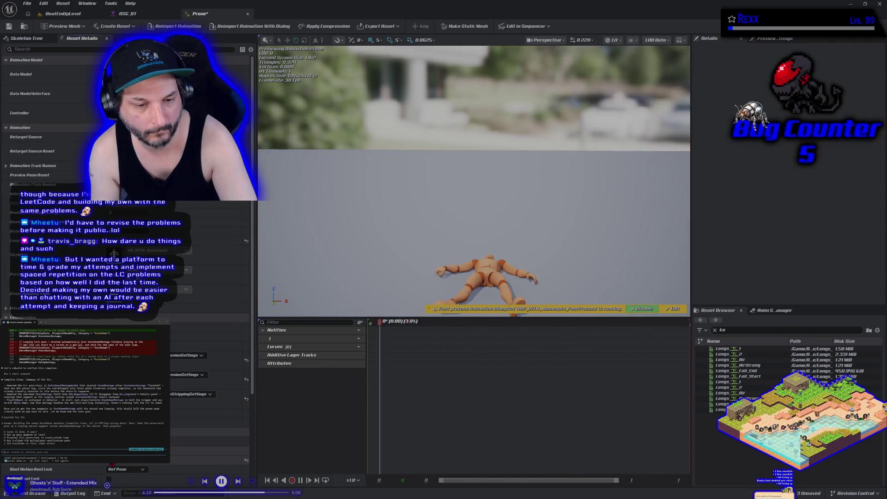
left_click(9, 26)
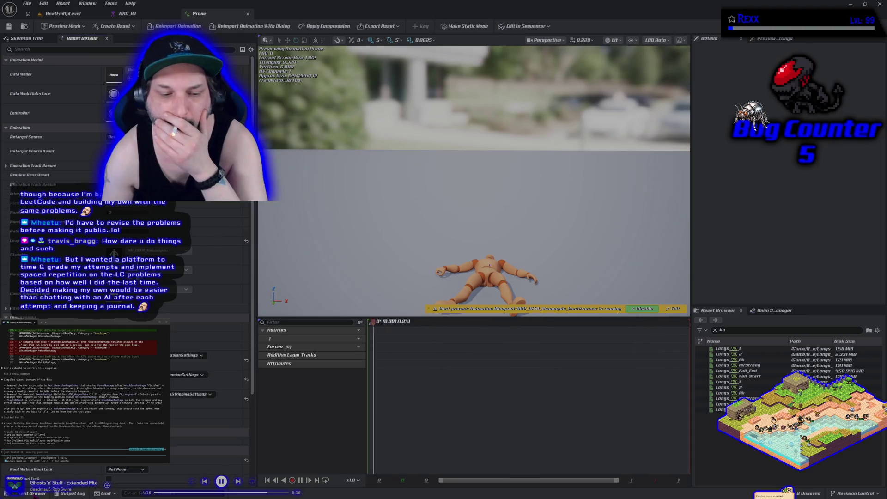
key("ctrl+space")
double_click(221, 350)
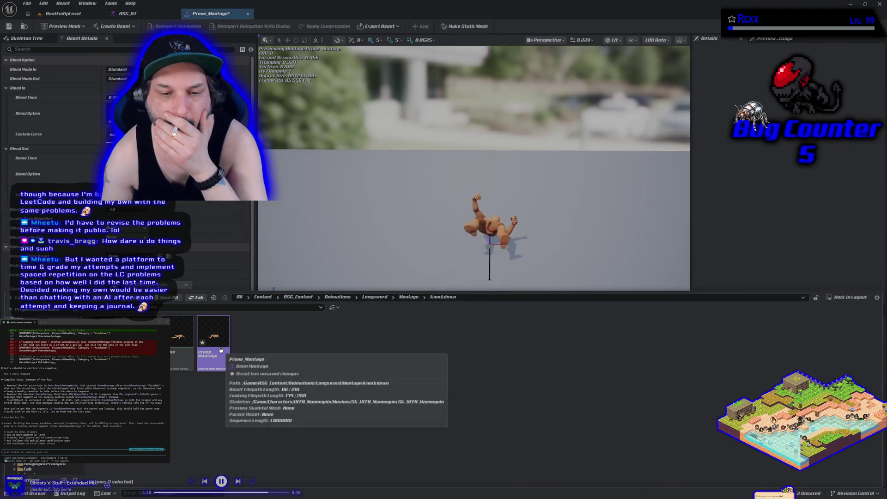
Search 'pro' and append the Prone pose after Longs_KO_Air, testing a delete and undo
left_click(384, 228)
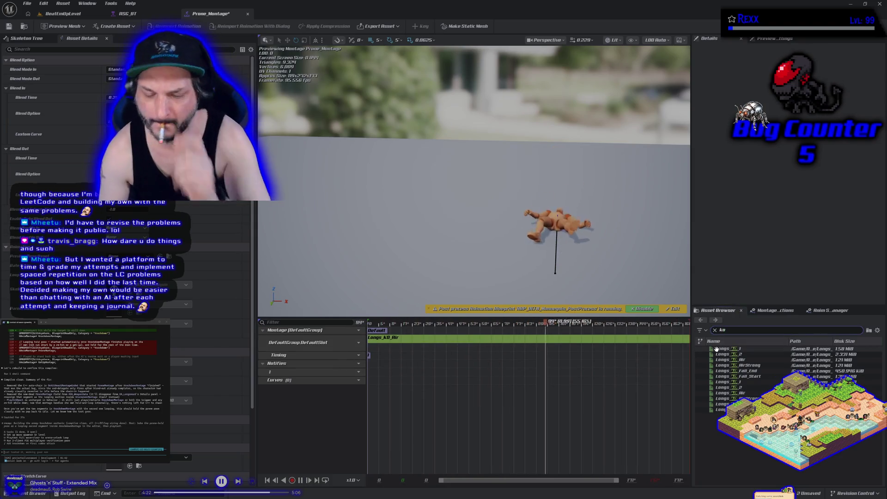
left_click(715, 330)
type("pro")
left_click_drag(722, 349, 619, 338)
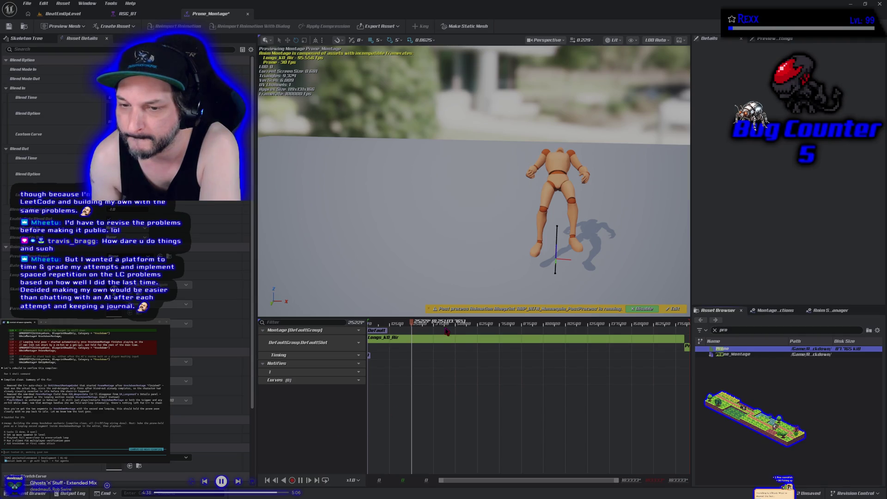
left_click(390, 340)
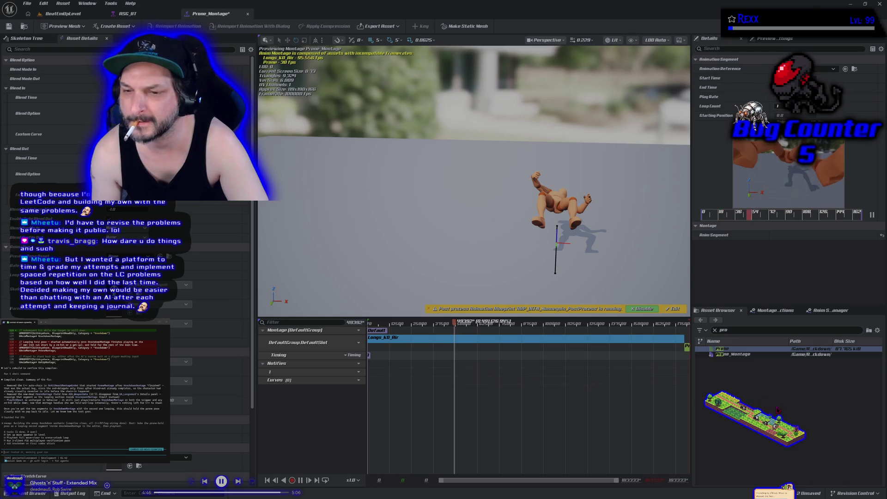
key("Delete")
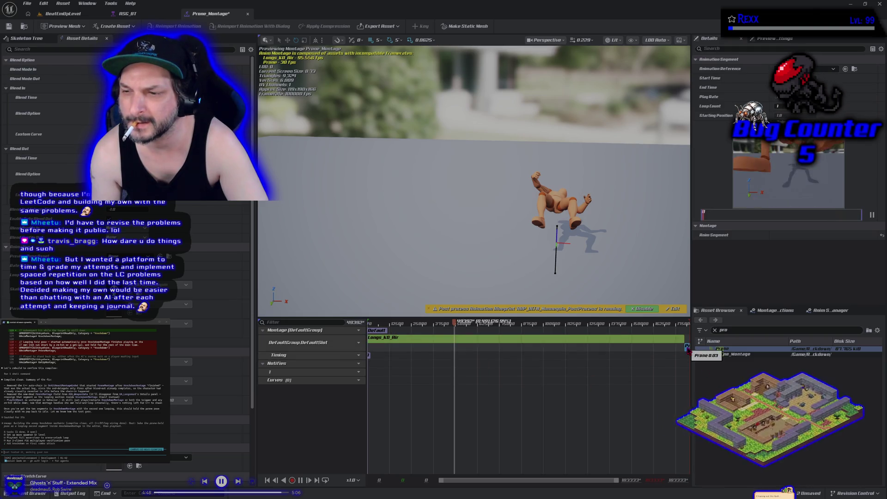
key("ctrl+z")
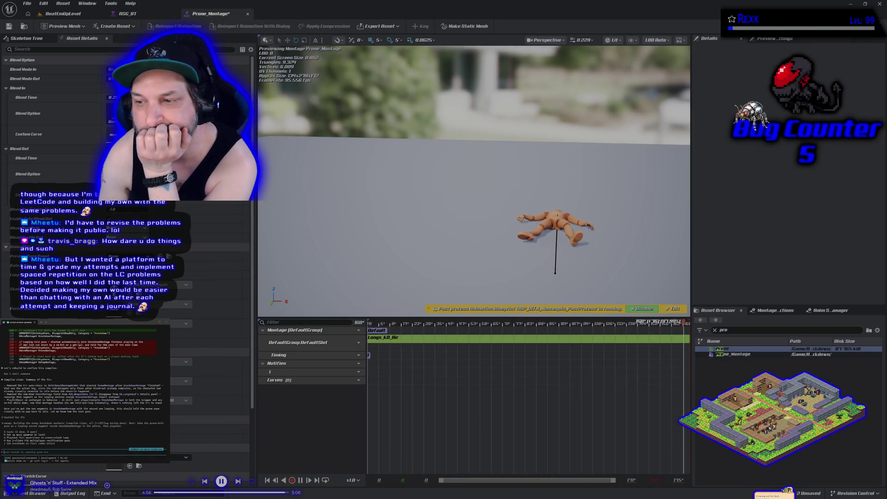
left_click(33, 493)
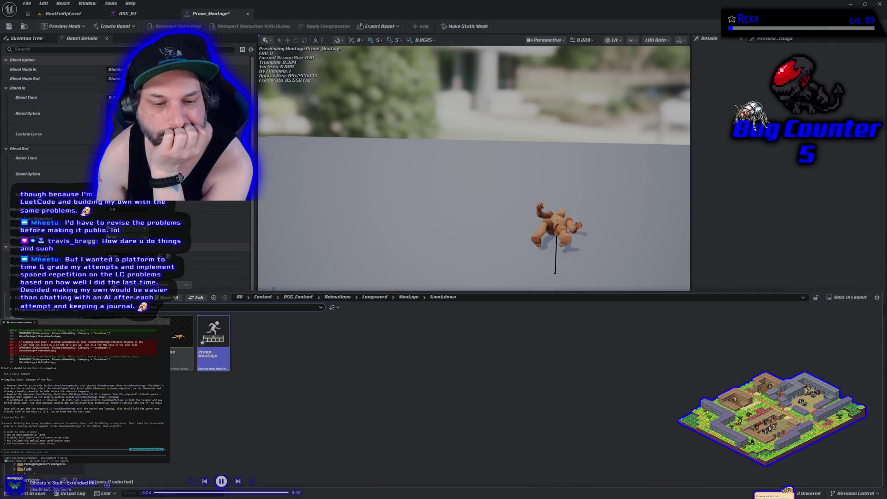
Open AM_Longsword_Knockdown and force-delete the Prone_Montage asset despite its references
double_click(142, 342)
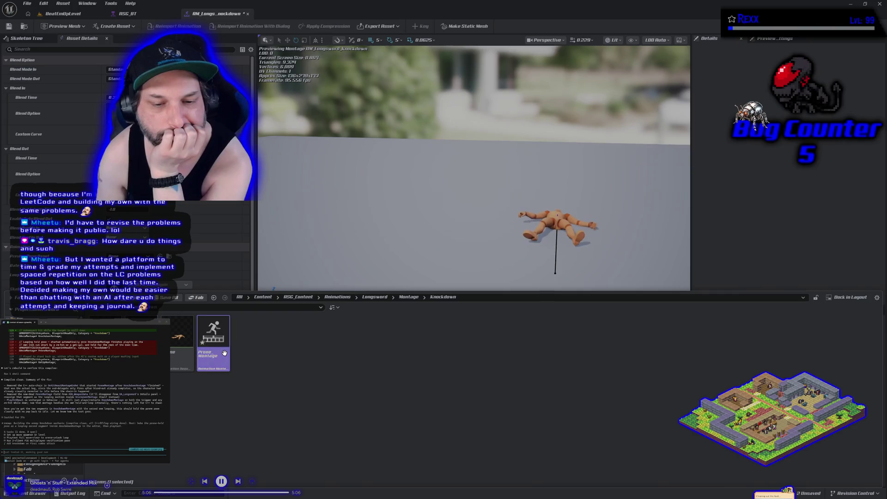
key("Delete")
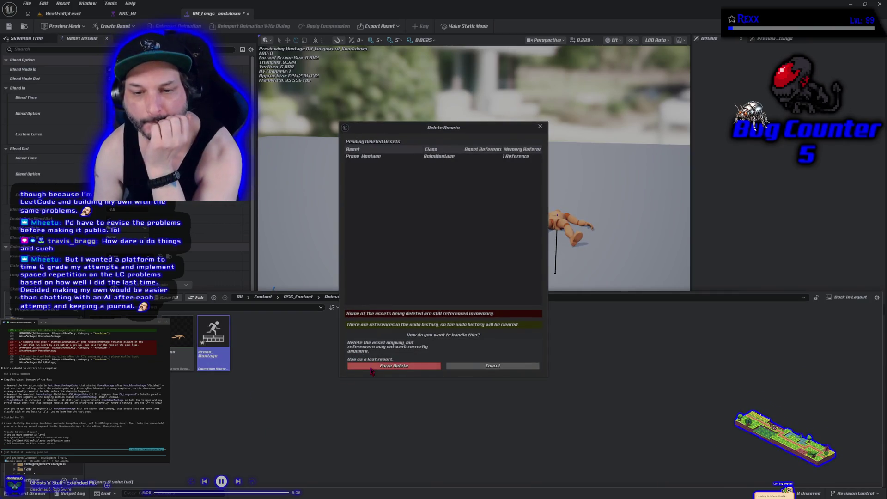
left_click(370, 368)
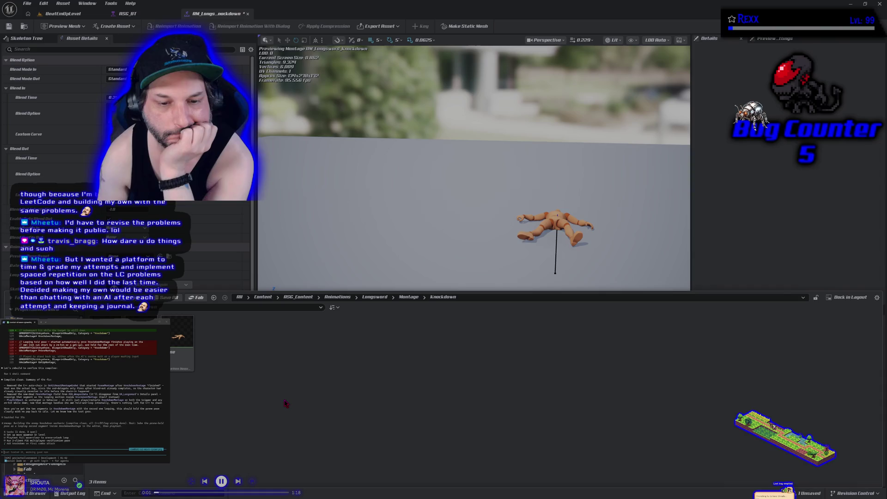
Save the Prone animation and reopen the AM_Longsword_Knockdown montage
double_click(173, 355)
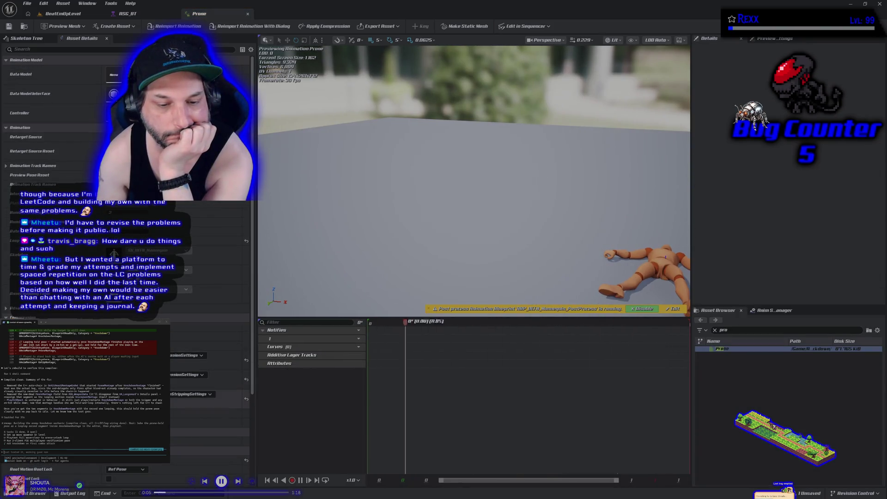
scroll(127, 231, "down", 2)
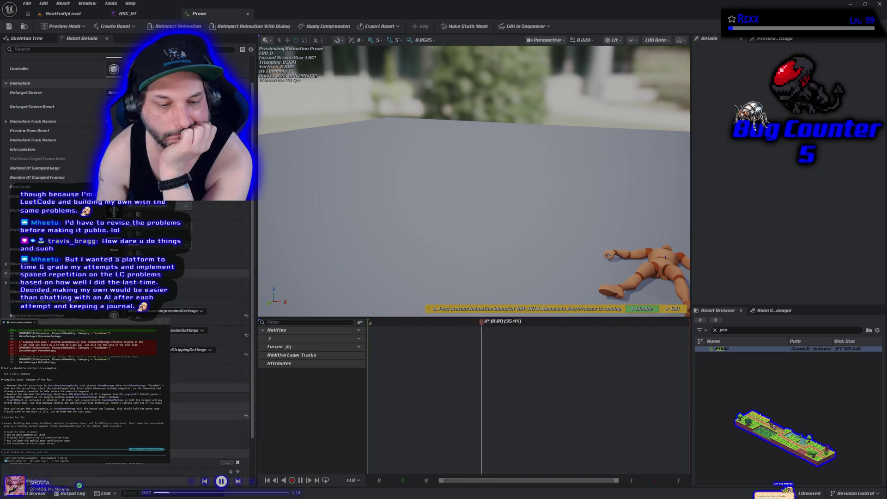
key("ctrl+s")
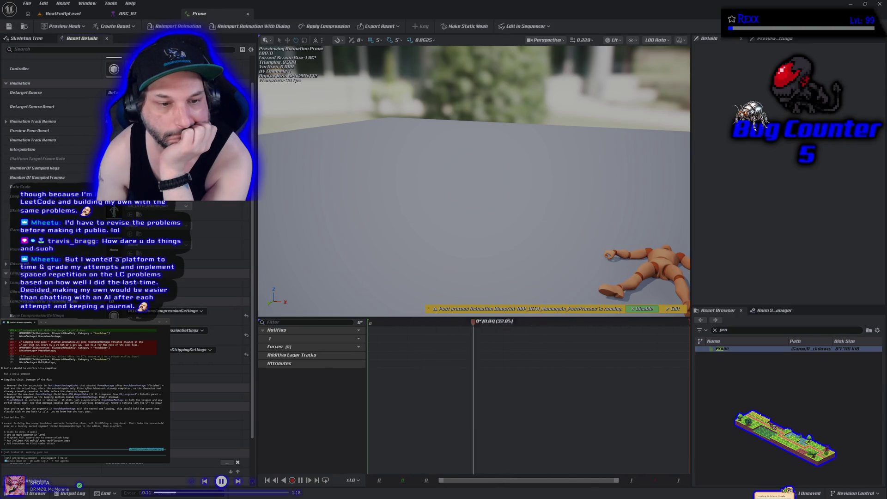
left_click(8, 28)
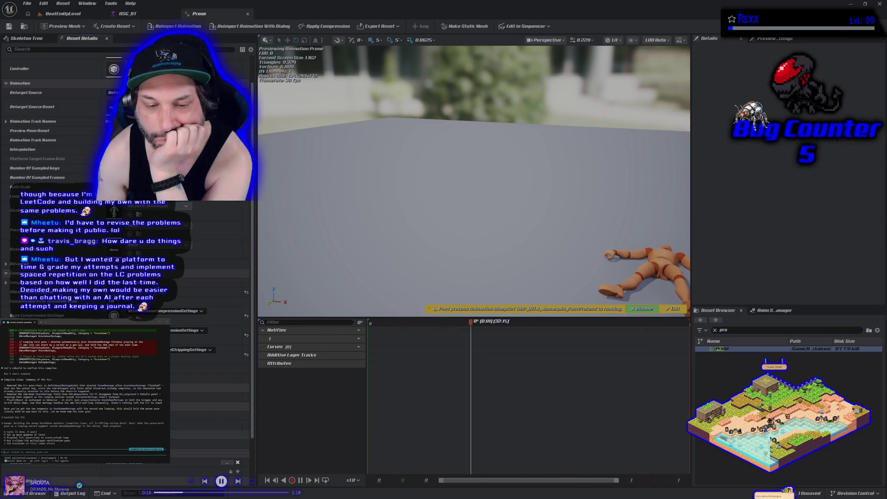
key("ctrl+space")
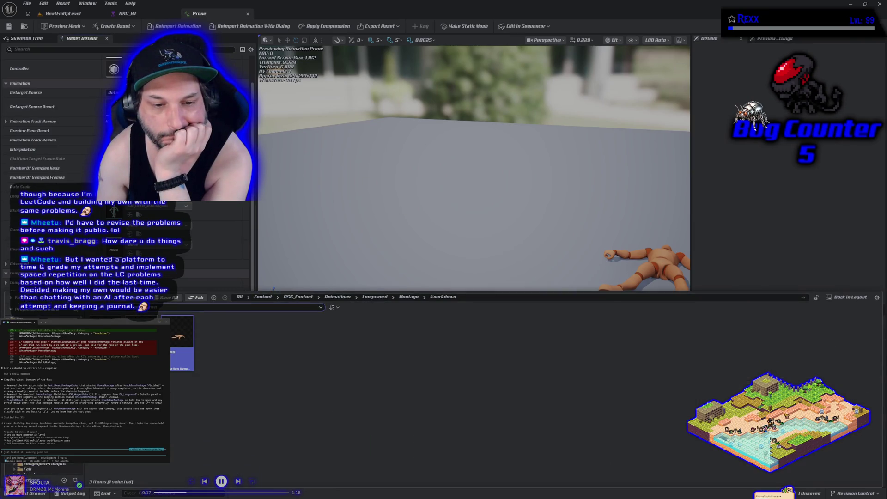
double_click(141, 342)
Append Prone after Longs_KO_Air, send a question about the lag, and replay the montage
mouse_move(181, 342)
left_mouse_down()
mouse_move(434, 256)
mouse_move(574, 336)
mouse_move(640, 338)
left_mouse_up()
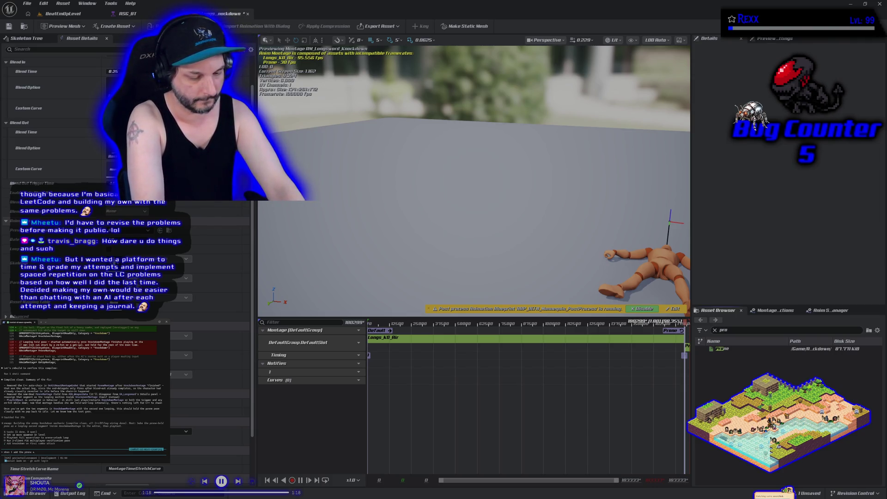
type("nimation to the montage the montage starts to")
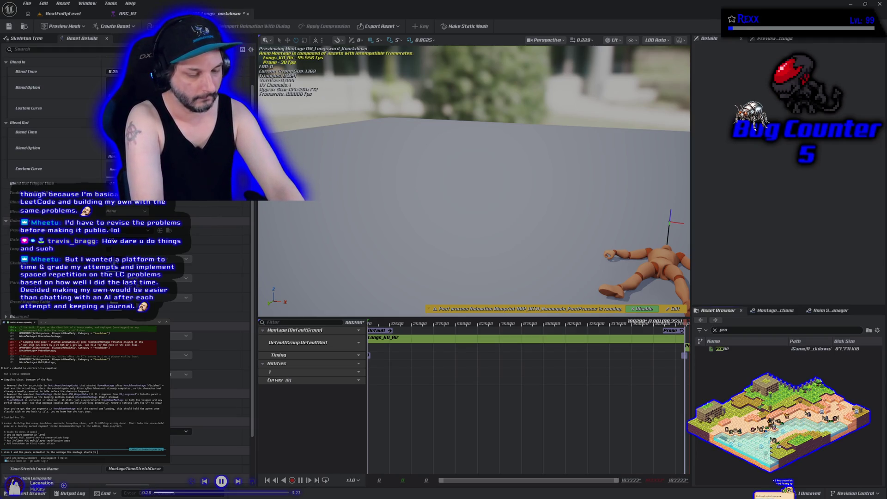
type("d")
key("Return")
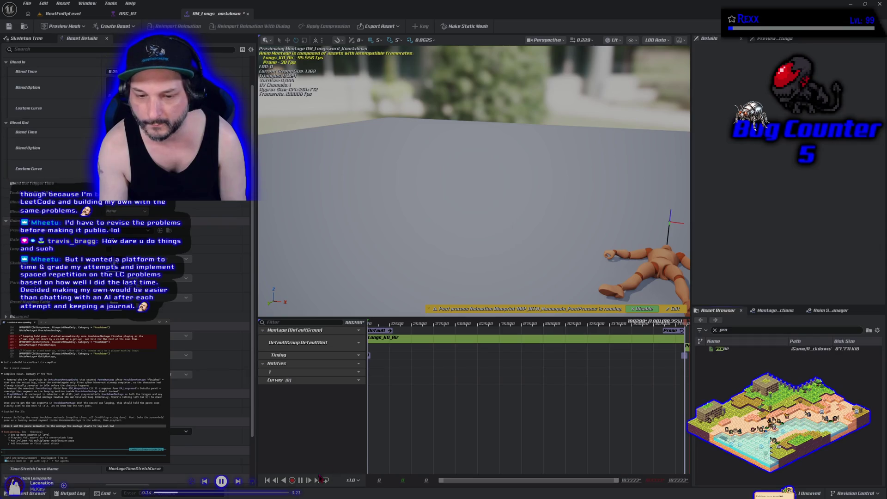
left_click(301, 481)
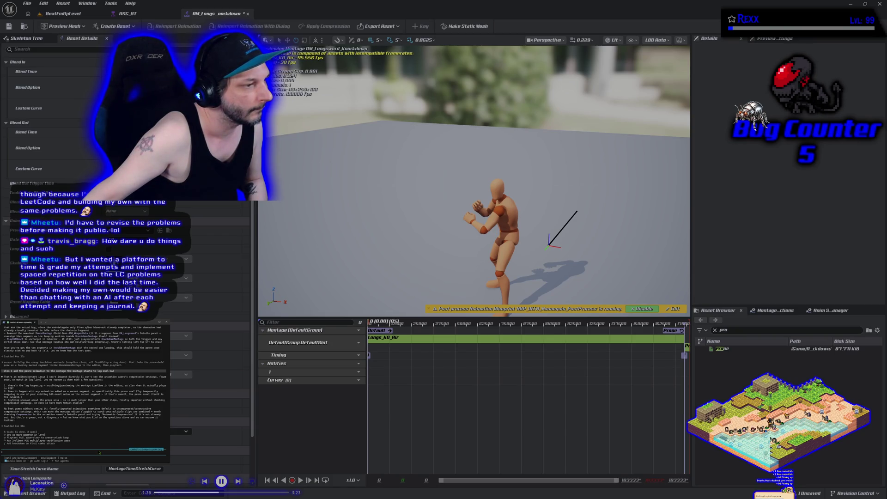
Type a note that the knock issue happens in preview, then show the Knockdown folder
type("the knock")
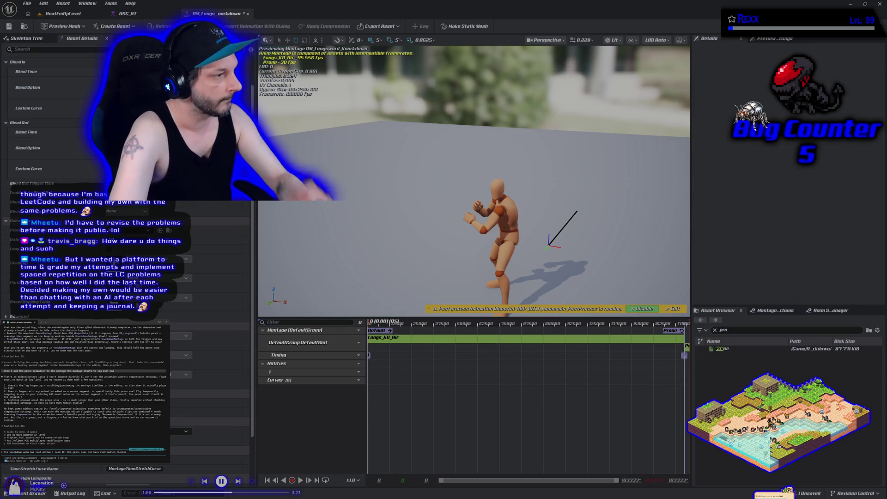
type(". its happening in preview")
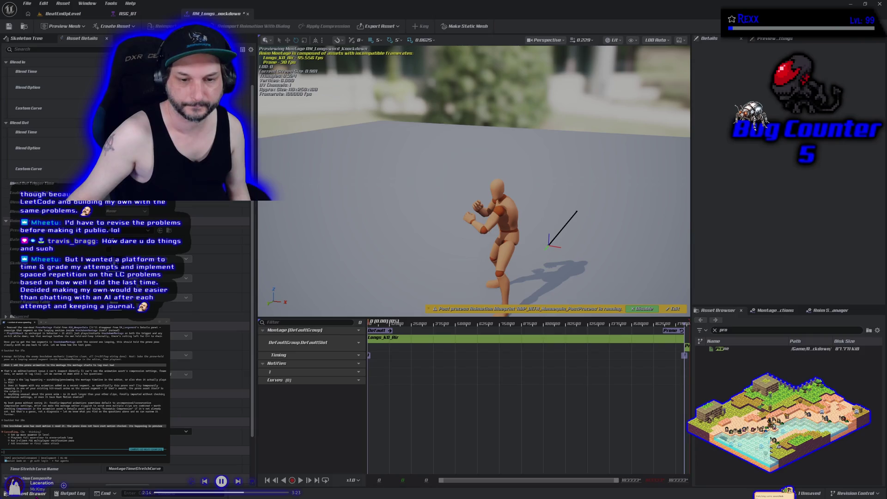
key("ctrl+space")
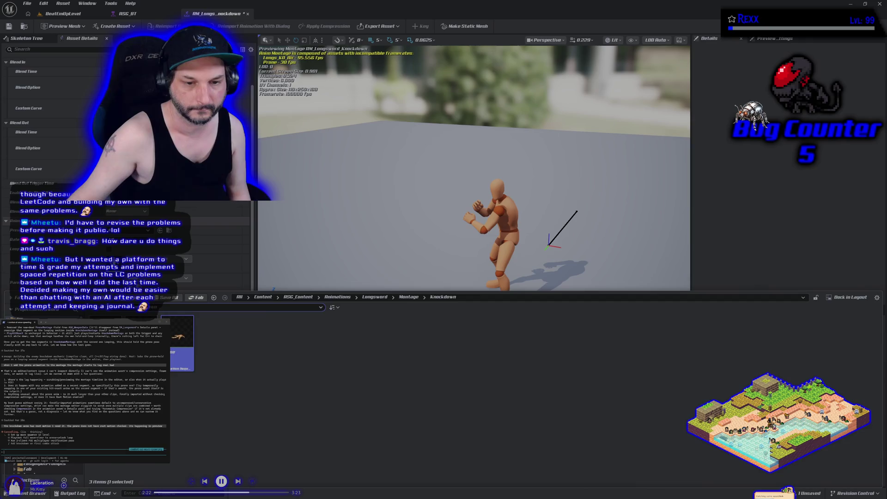
Append Longs_Attack_L from Longsword RootMotion, preview the montage, then delete that segment
left_click(46, 416)
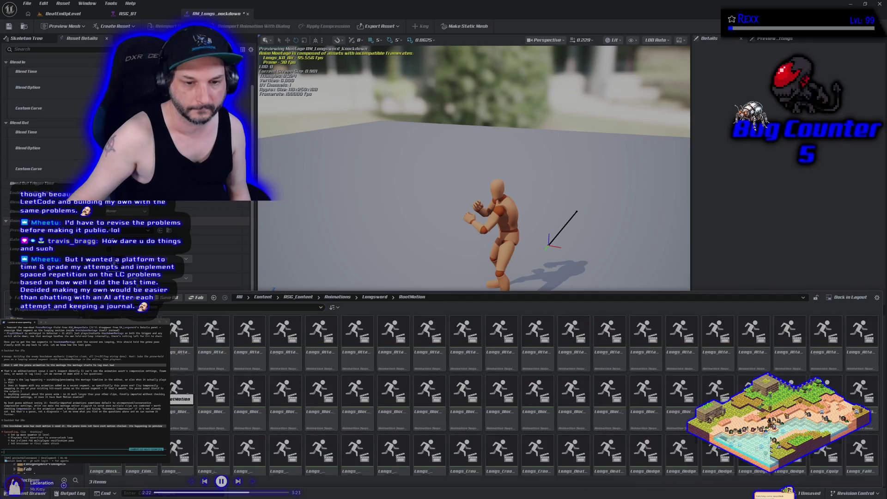
left_click(379, 260)
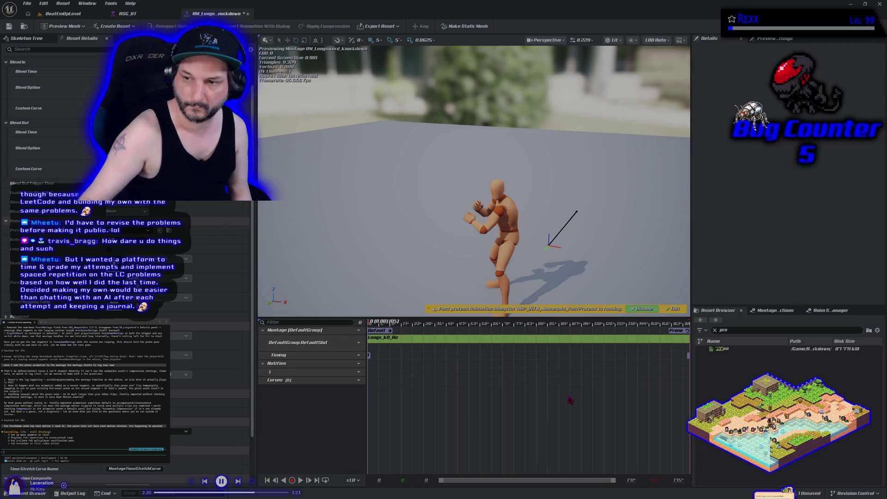
key("ctrl+space")
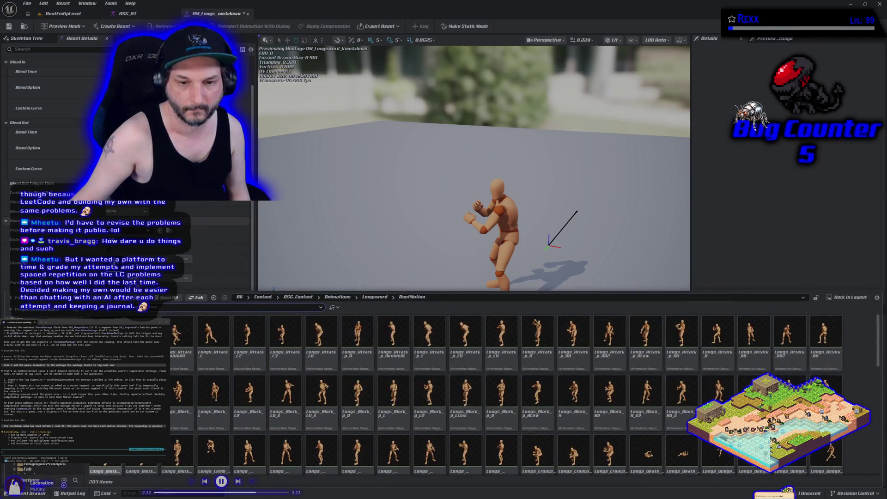
mouse_move(214, 335)
left_mouse_down()
mouse_move(215, 344)
mouse_move(634, 264)
mouse_move(657, 342)
left_mouse_up()
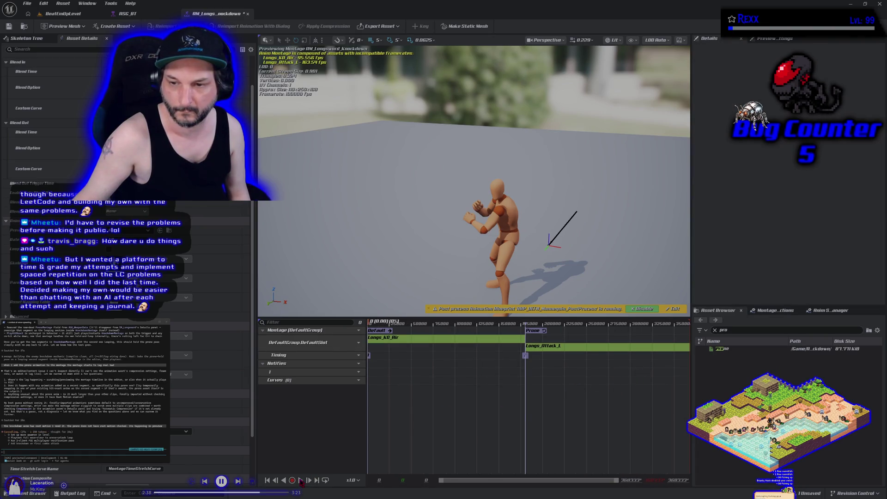
left_click(301, 481)
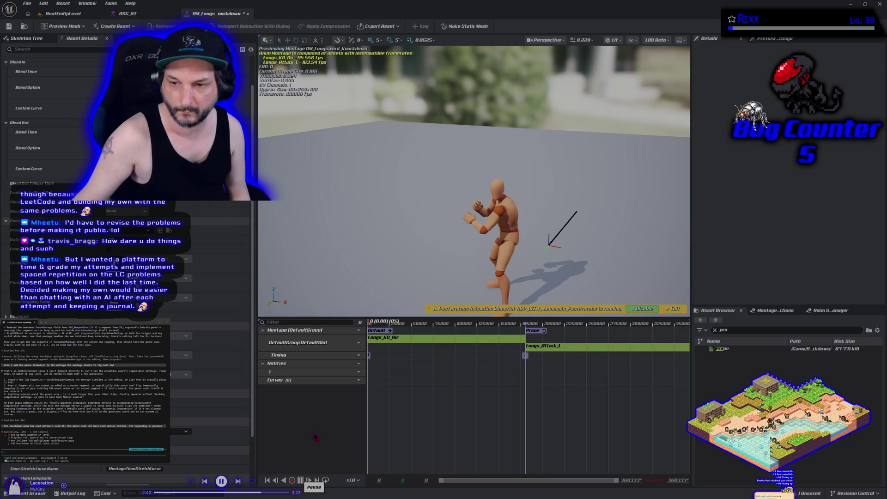
left_click(597, 346)
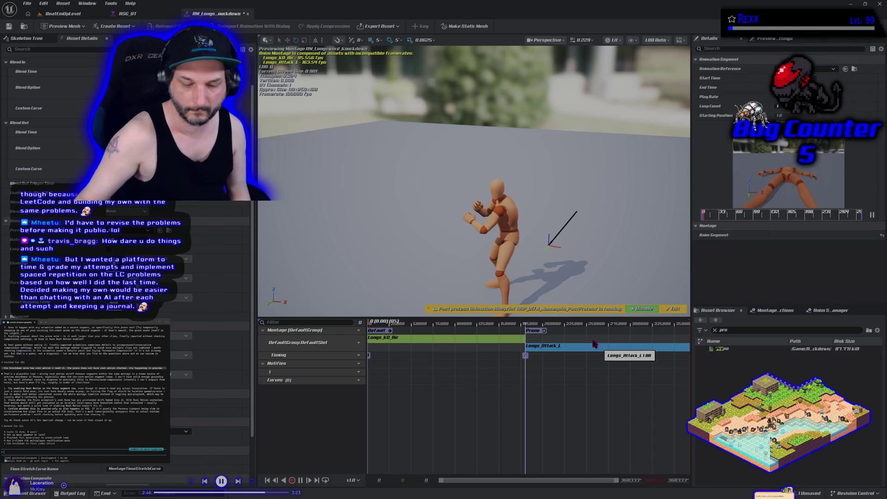
key("Delete")
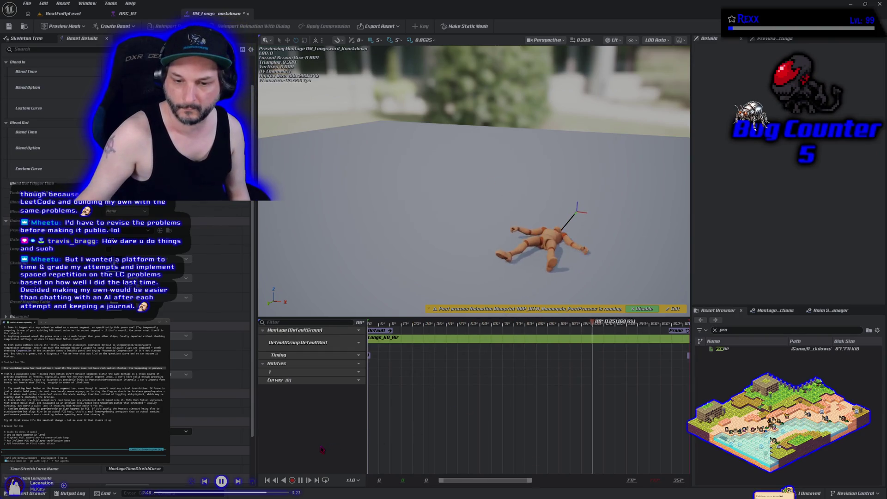
left_click(715, 330)
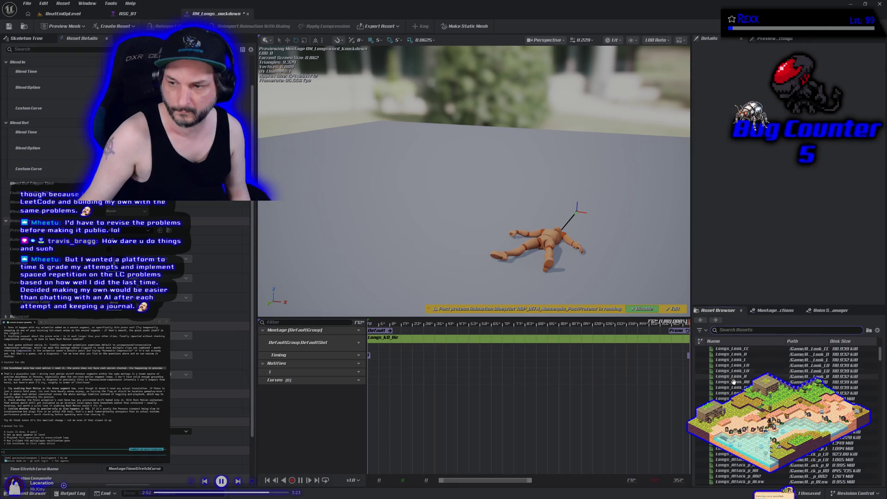
Append Longs_Attack_LD, play and pause the preview, remove it, and save AM_Longsword_Knockdown
scroll(739, 370, "down", 1)
left_click_drag(730, 388, 646, 344)
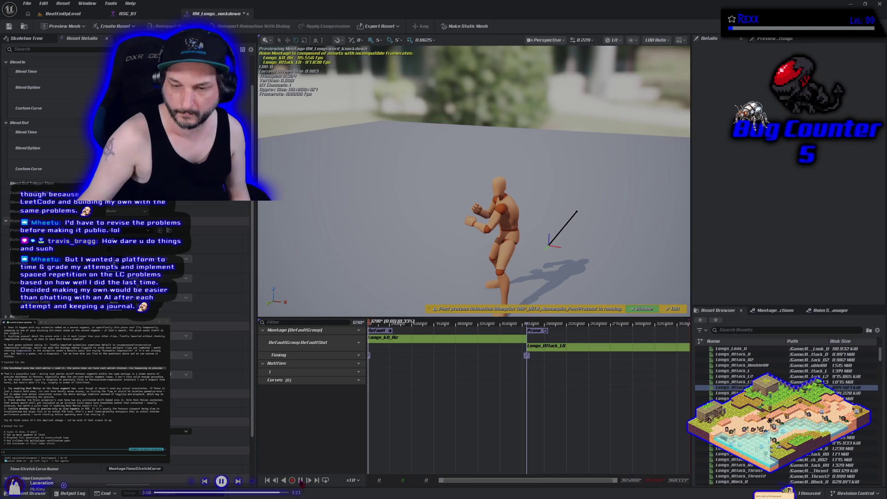
left_click(300, 480)
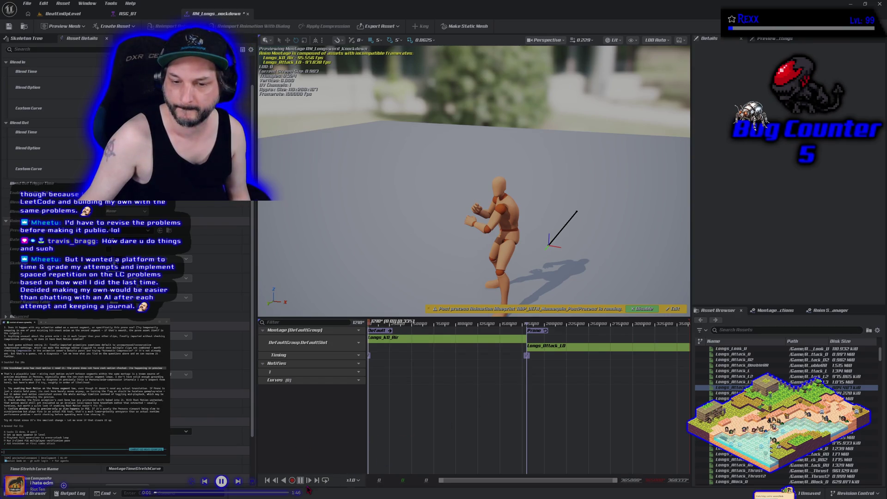
left_click(301, 481)
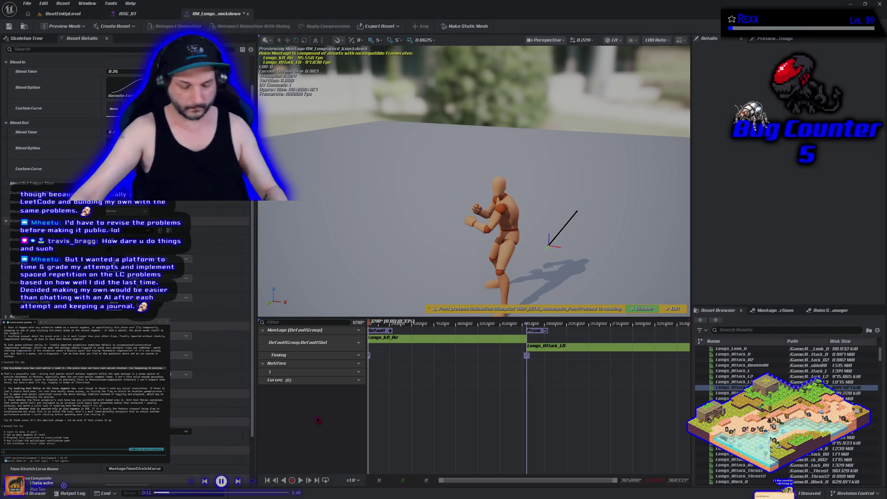
left_click(570, 348)
key("Delete")
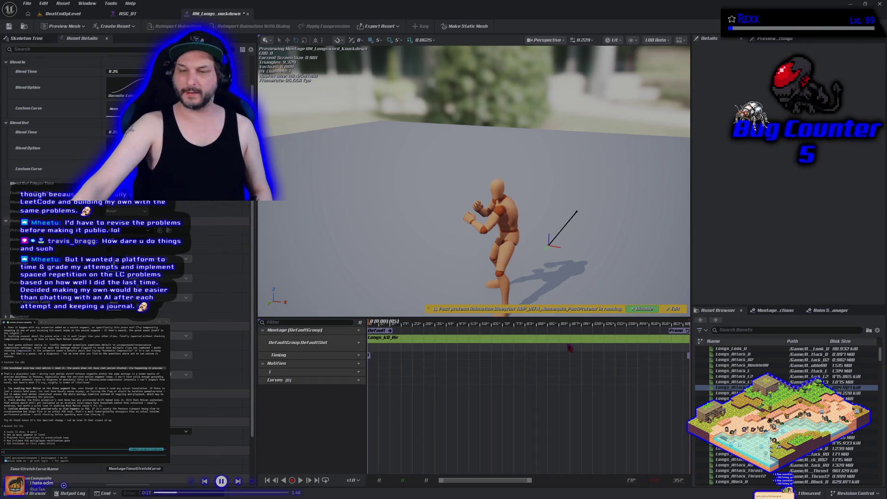
left_click(8, 27)
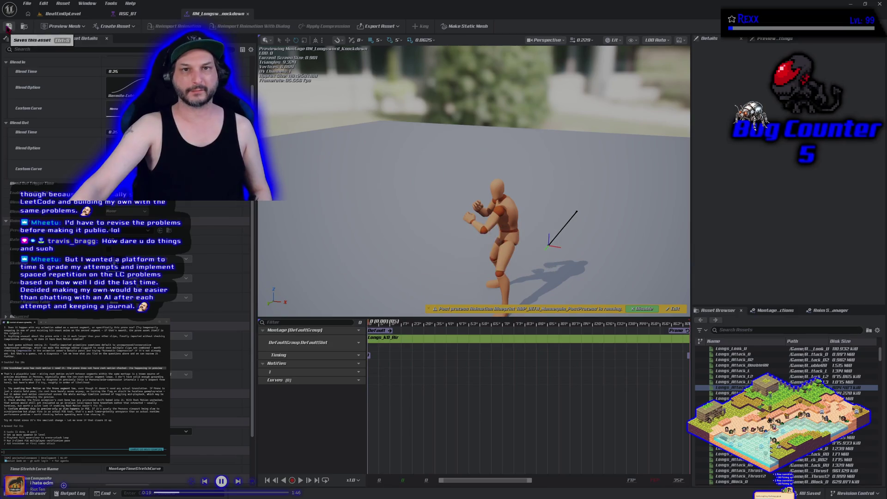
Close ABP_BT, open Longs_KO_Air at its final frame, and choose Create Animation from Current Pose
left_click(128, 16)
middle_click(128, 16)
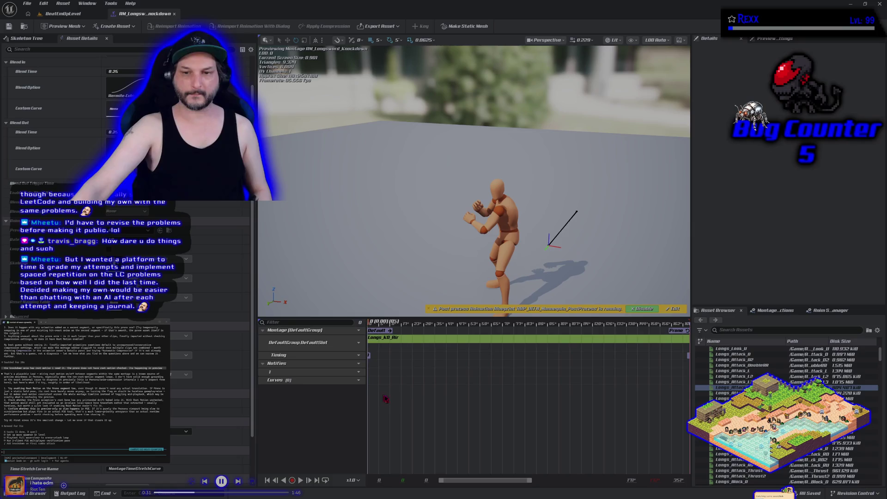
double_click(425, 336)
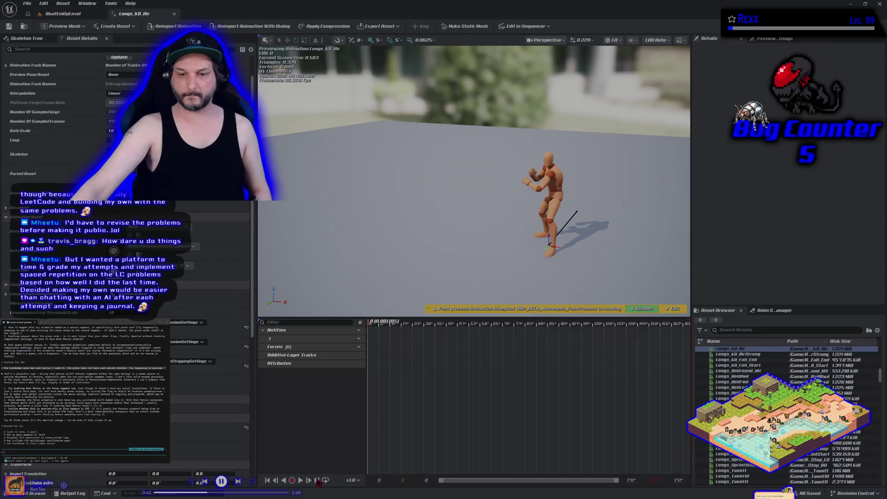
left_click(318, 481)
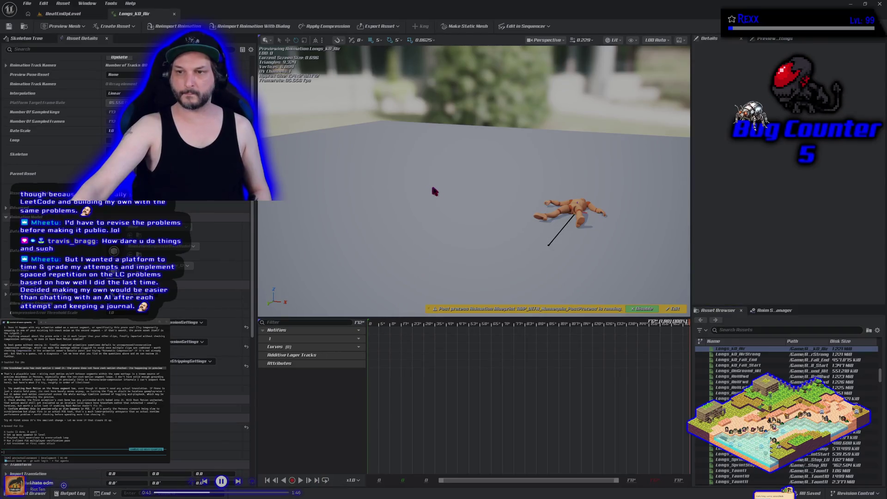
left_click(123, 26)
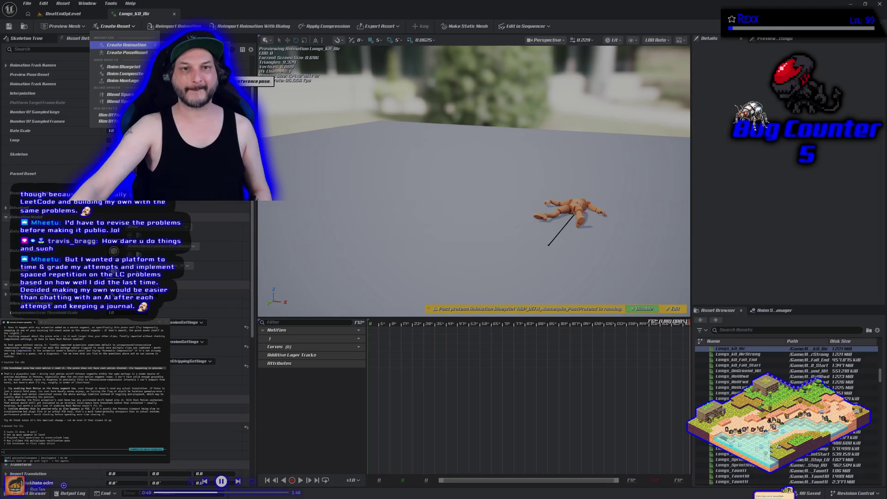
mouse_move(217, 77)
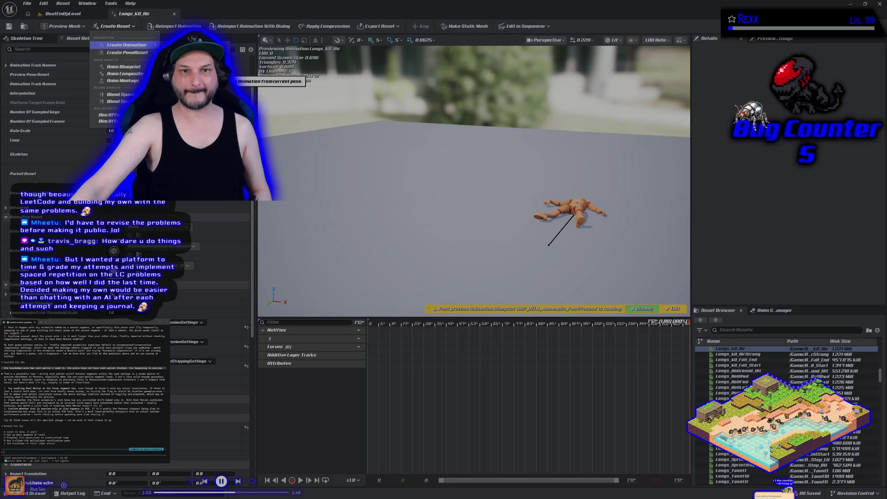
left_click(271, 81)
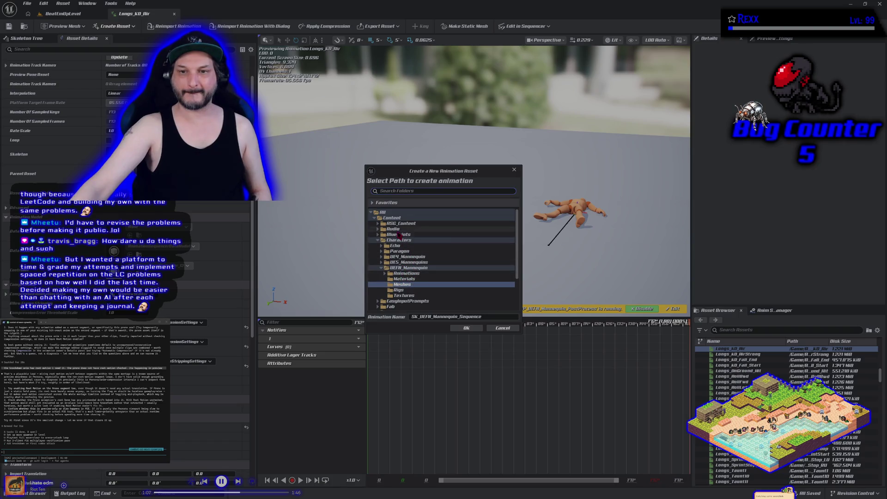
Save the pose as Prone_2 in ASG_Content/Animations/Longsword/Montage/Knockdown and close its editor
double_click(398, 223)
double_click(398, 228)
double_click(398, 235)
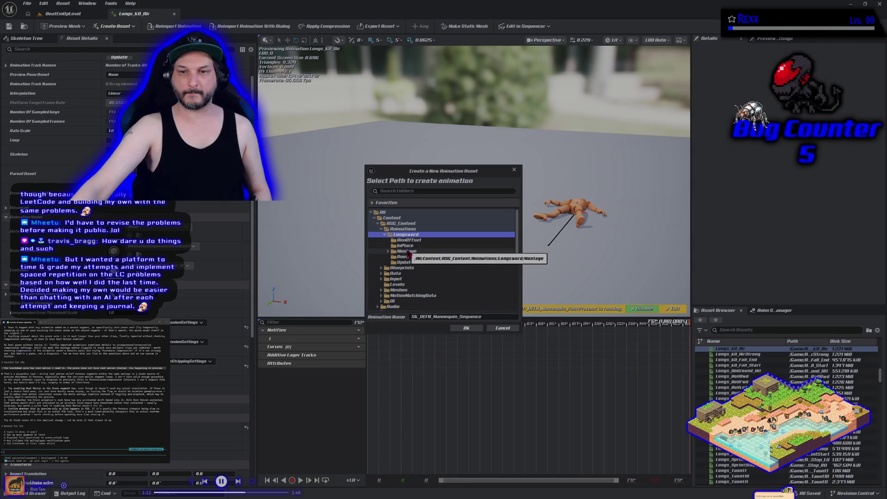
double_click(408, 252)
left_click(411, 274)
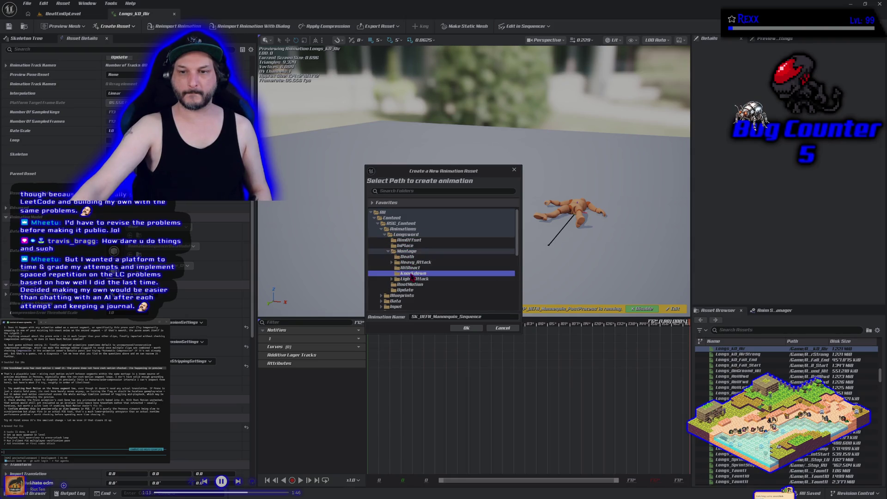
left_click(494, 319)
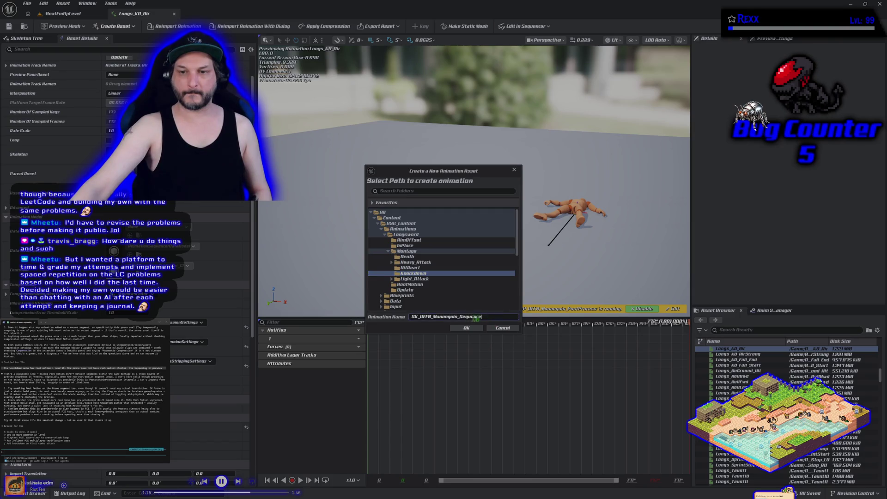
type("Prone_")
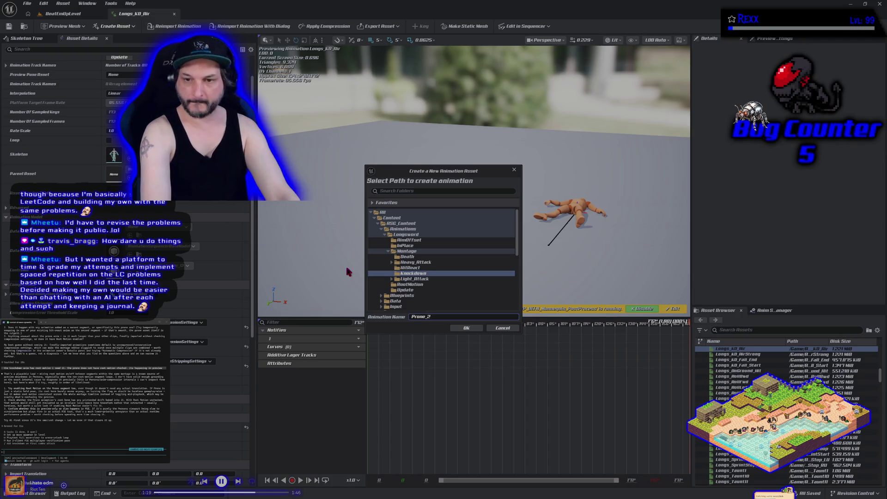
type("2")
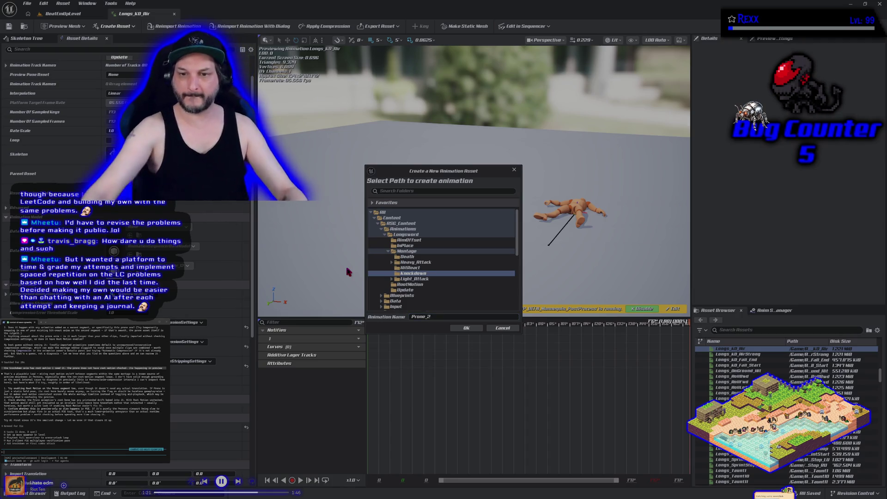
left_click(467, 328)
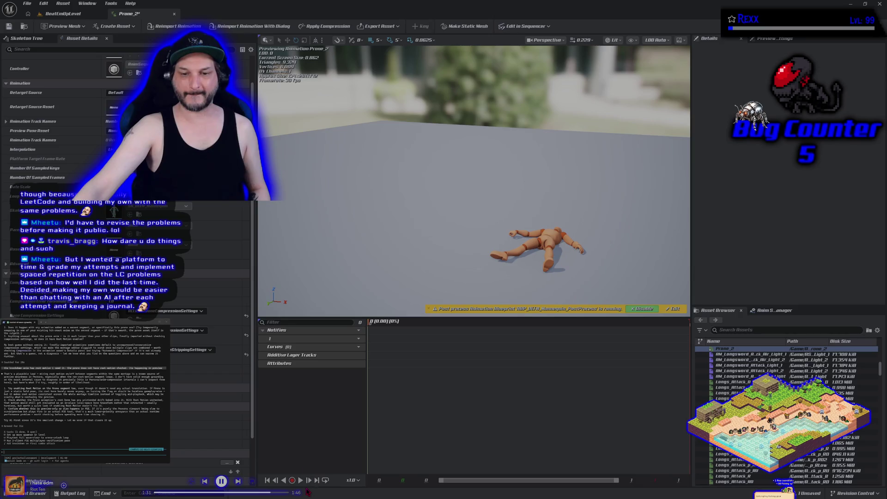
left_click(301, 480)
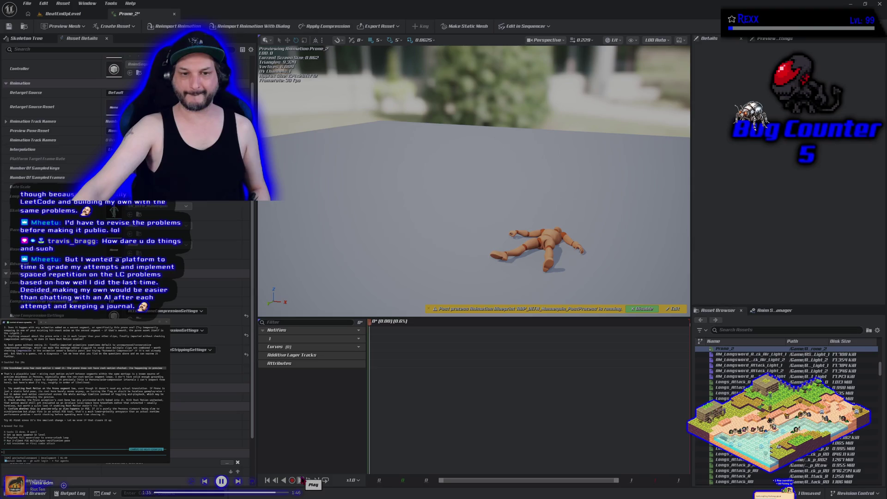
left_click(174, 15)
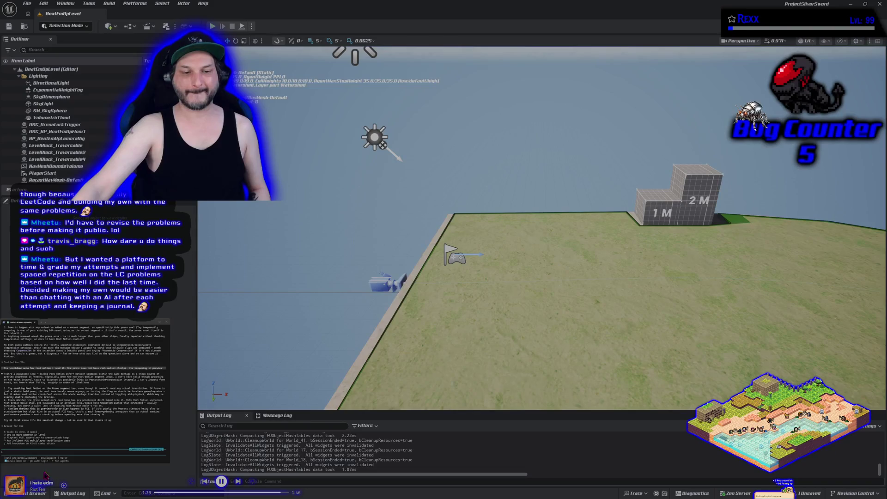
Force-delete the Prone_2 animation and reopen the longsword knockdown montage
key("ctrl+space")
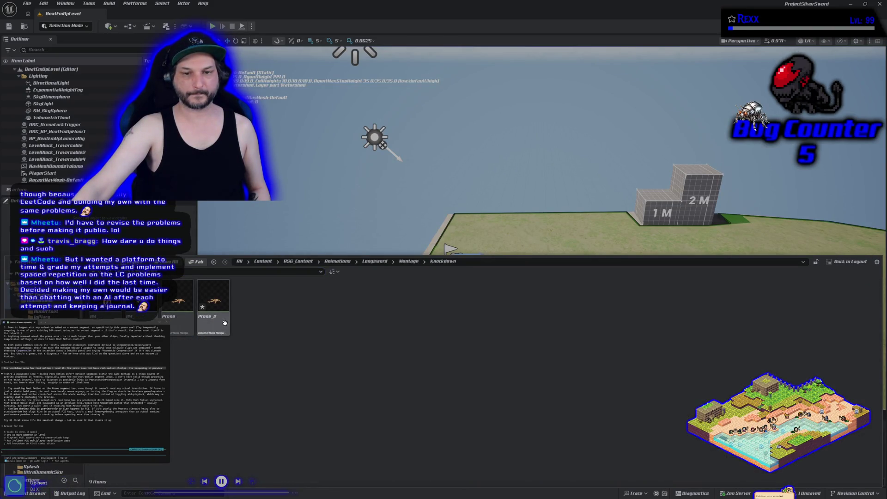
key("Delete")
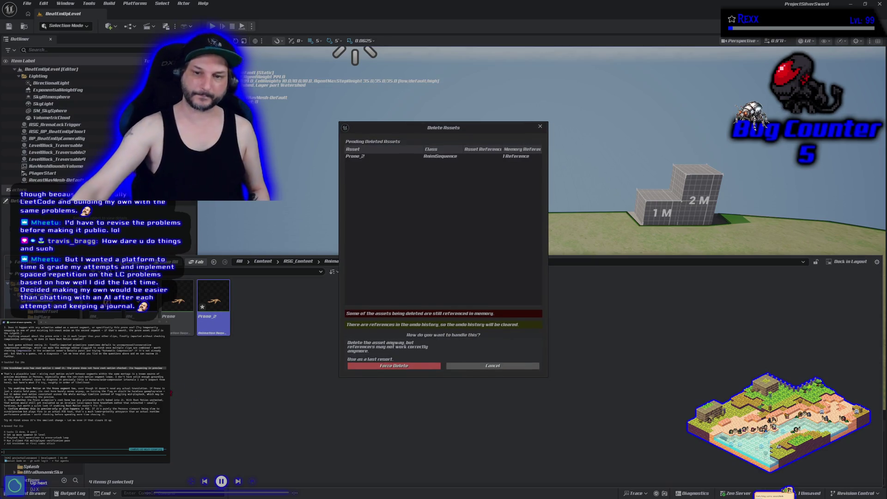
left_click(379, 366)
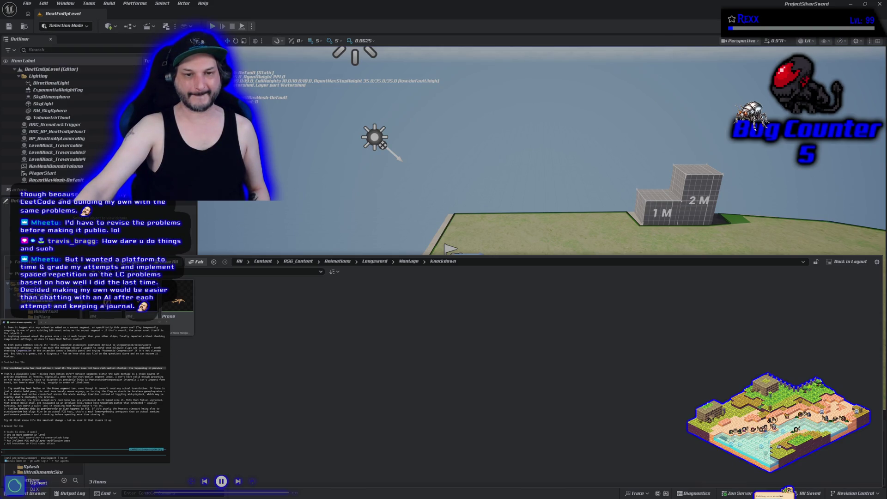
double_click(141, 298)
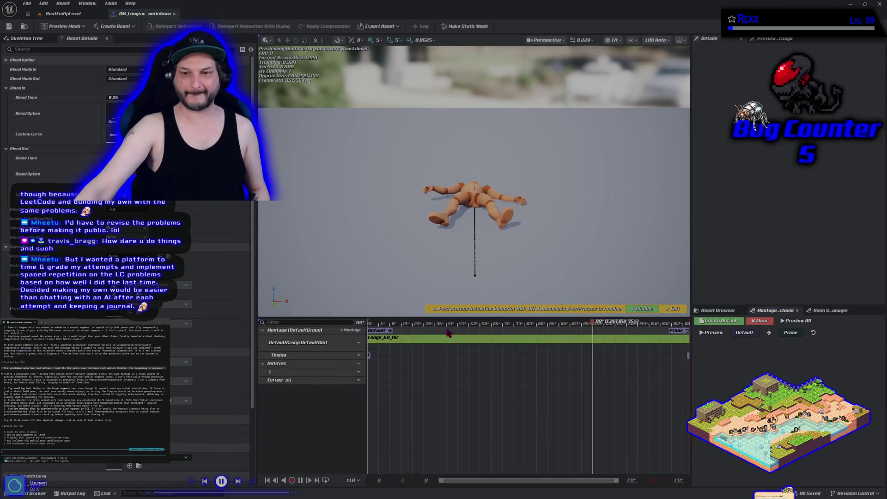
Select the Longs_KO_Air segment on the montage track and open its animation sequence
left_click(436, 344)
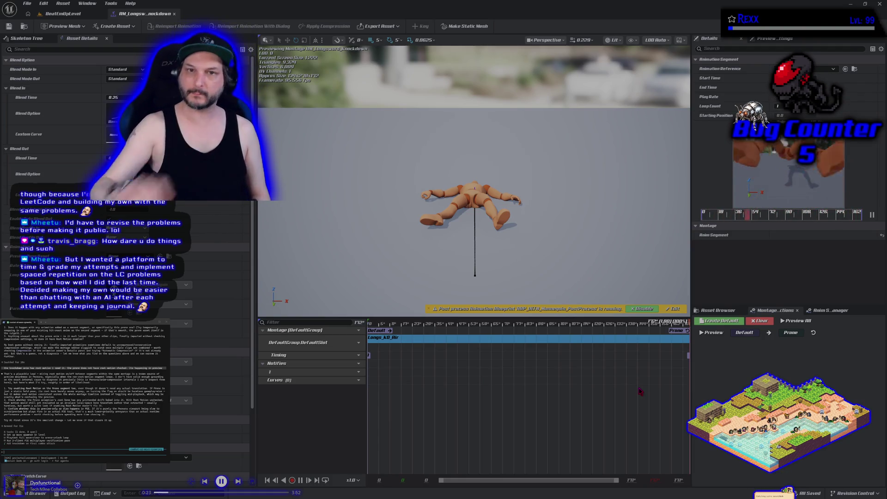
double_click(570, 341)
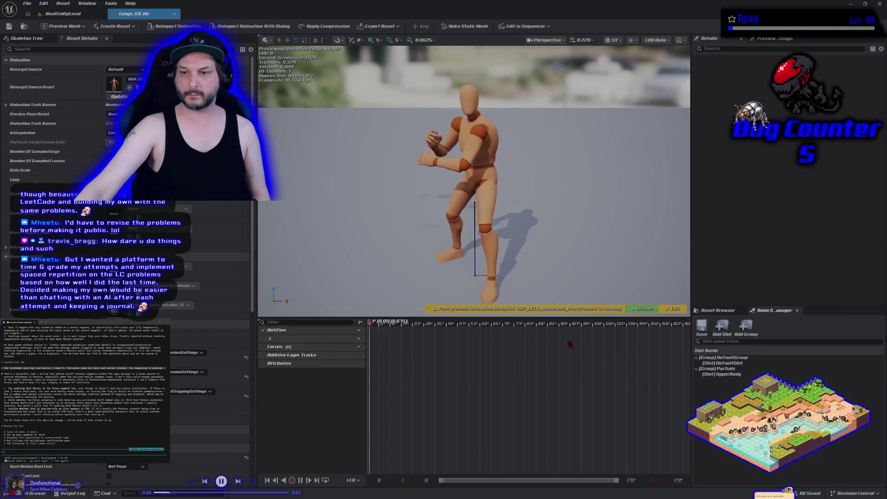
Jump the Longs_KO_Air preview to its final lying frame and save the animation
scroll(204, 394, "down", 3)
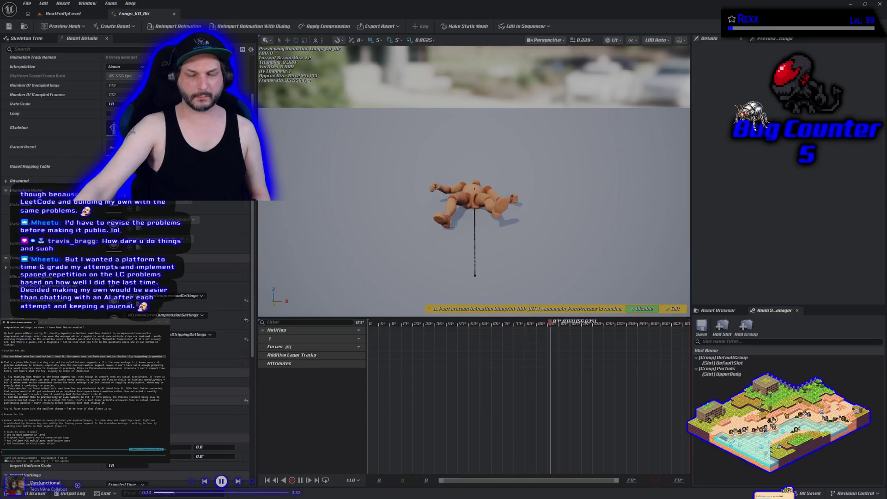
scroll(400, 250, "up", 2)
scroll(399, 246, "down", 1)
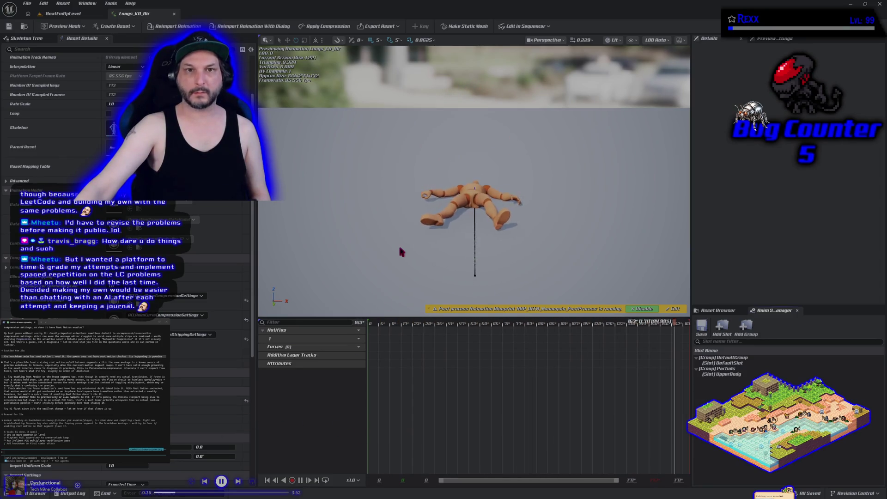
left_click(128, 28)
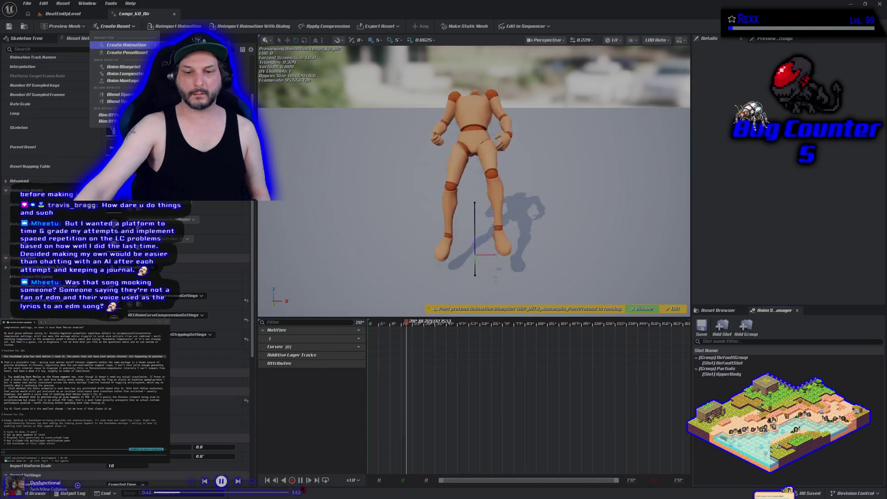
key("Escape")
left_click(316, 481)
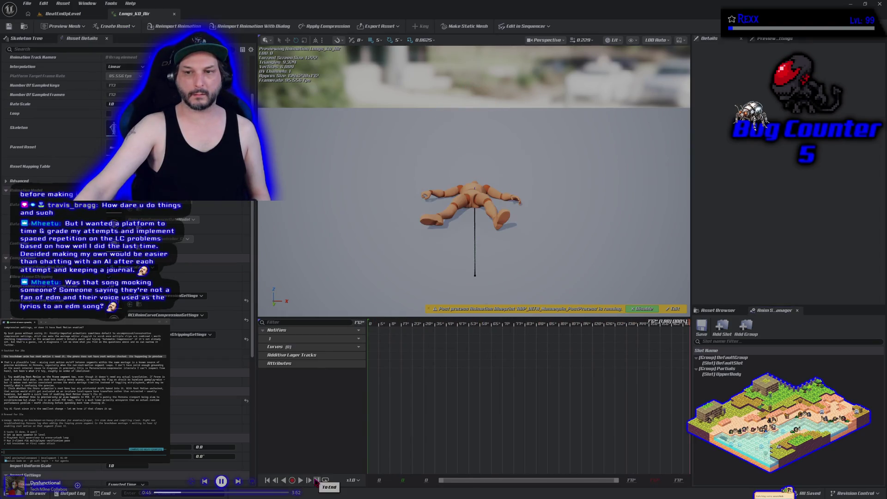
left_click(124, 26)
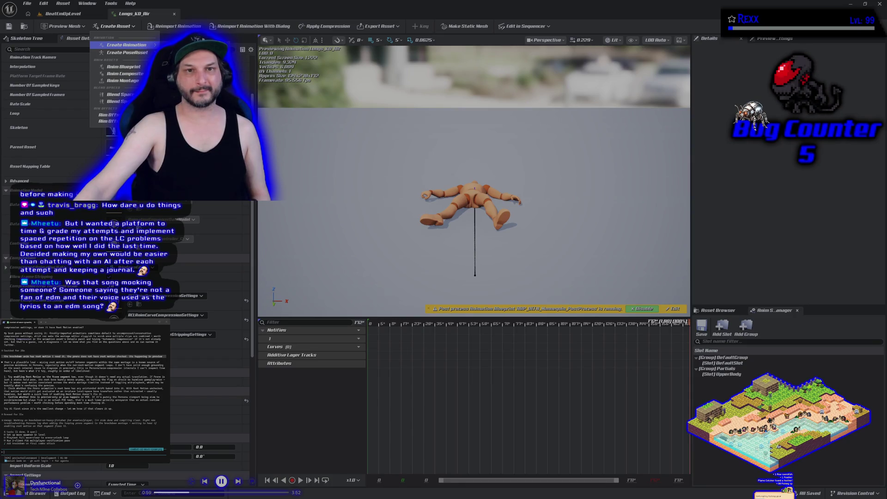
mouse_move(139, 45)
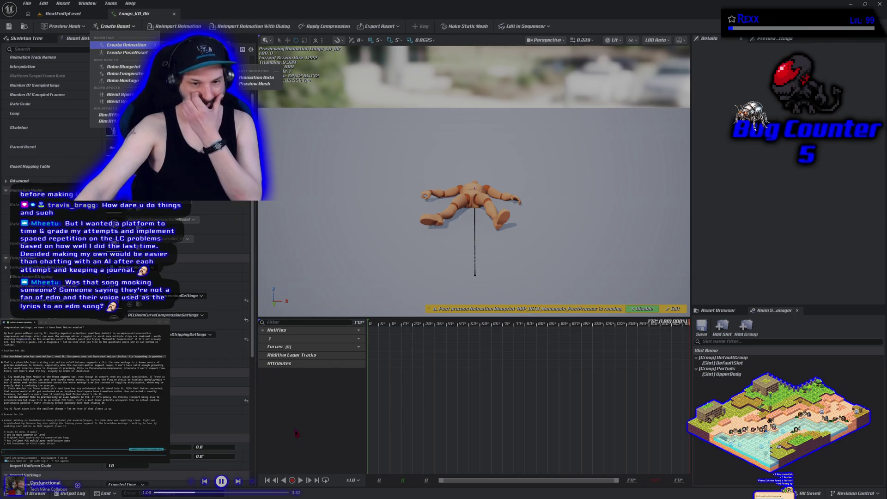
left_click(256, 77)
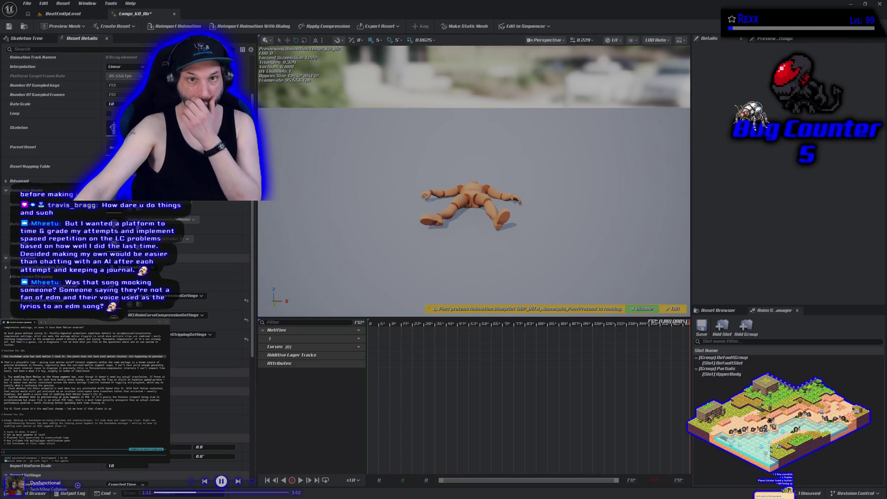
left_click(8, 27)
Create and save a new Prone_2 animation from the current lying pose
left_click(114, 26)
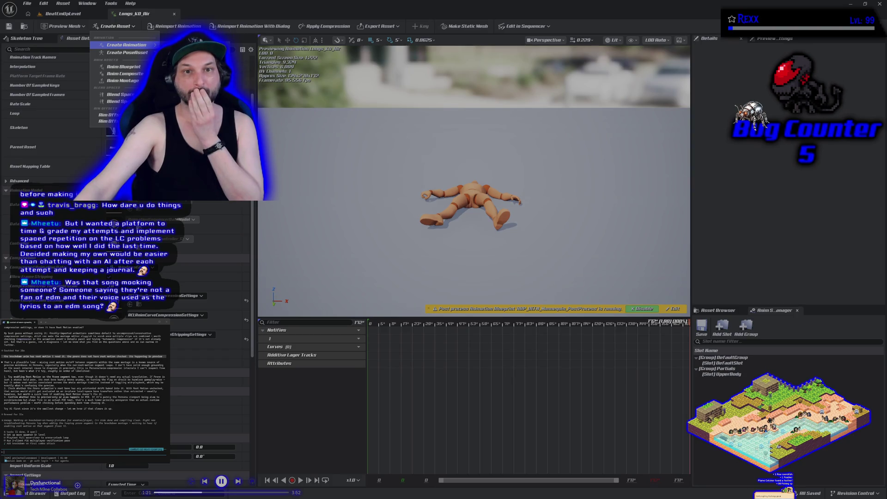
left_click(126, 45)
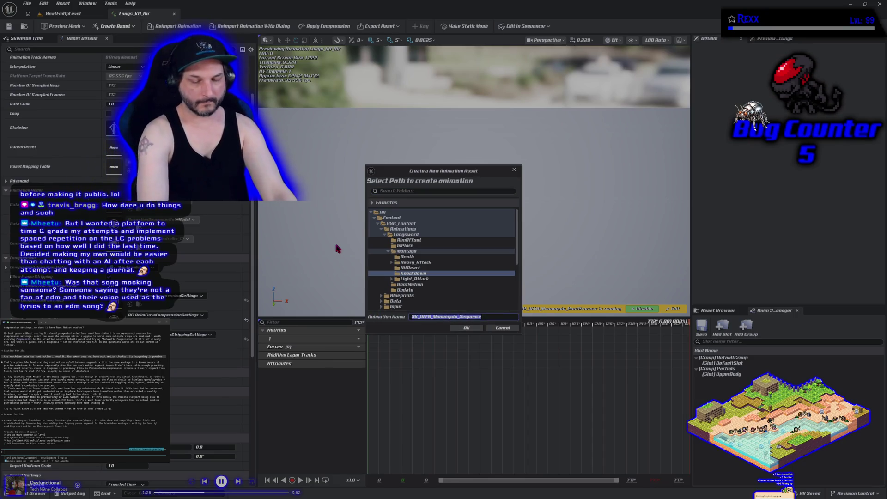
type("Pro")
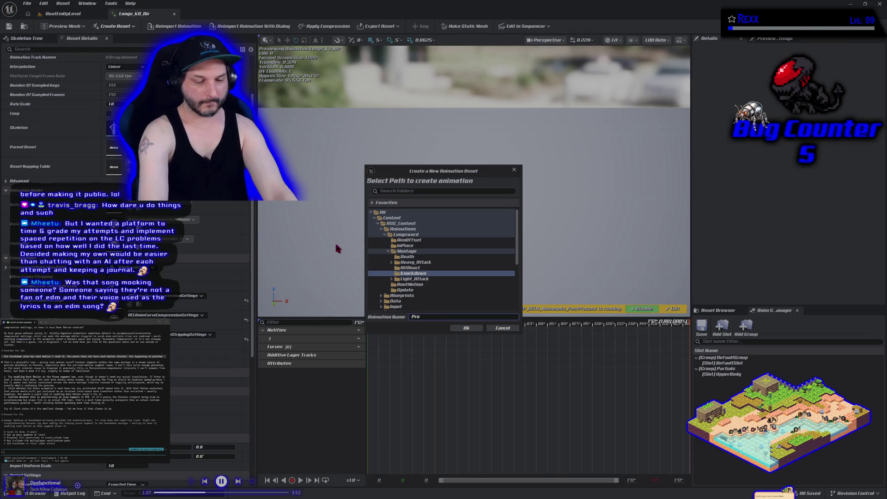
type("ne_2")
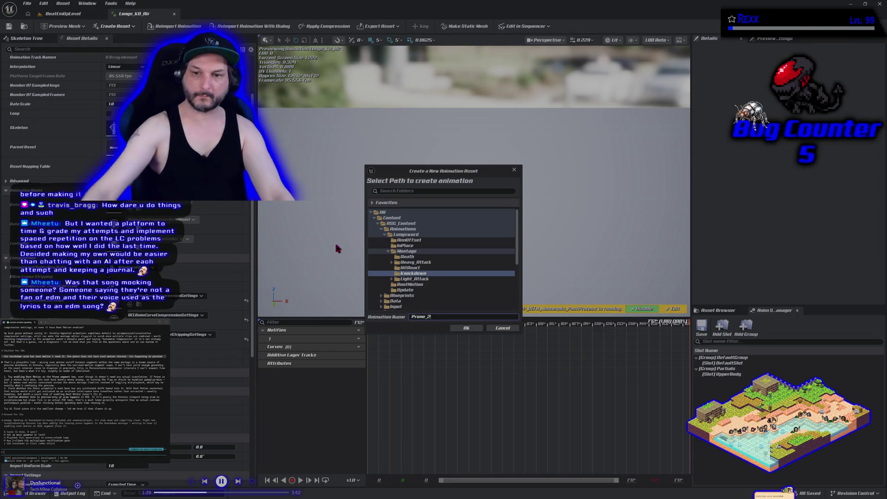
left_click(466, 328)
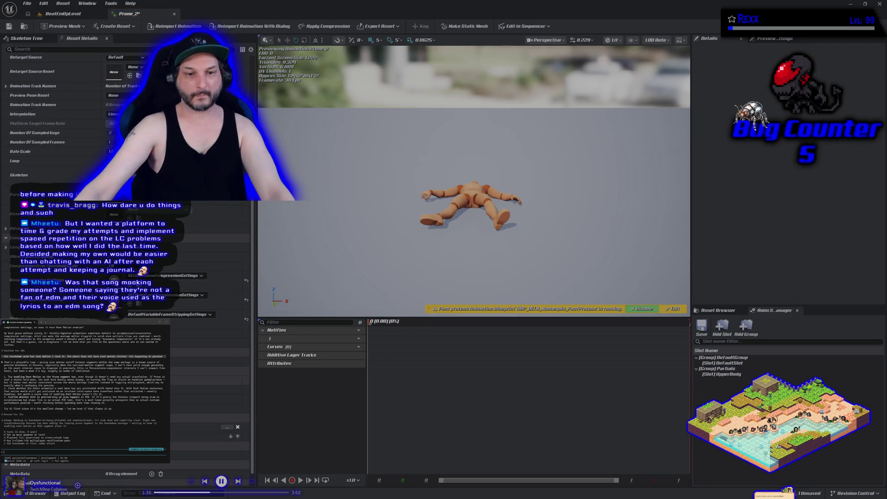
left_click(9, 26)
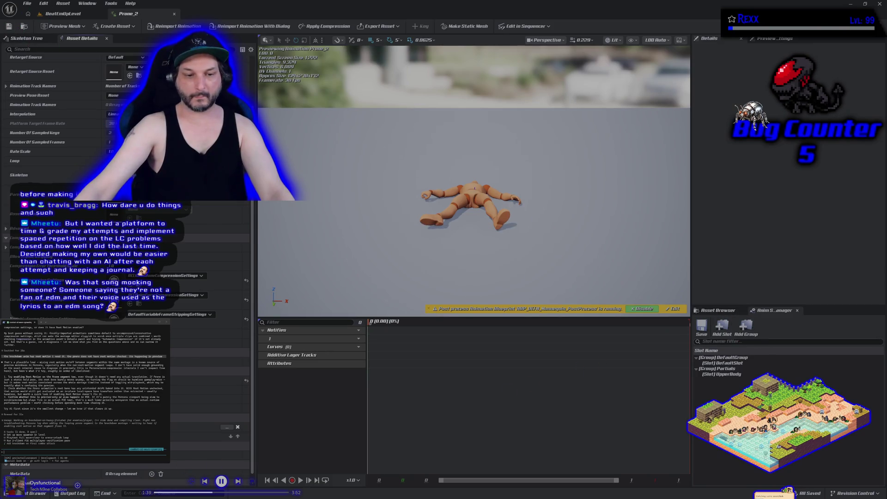
left_click(35, 493)
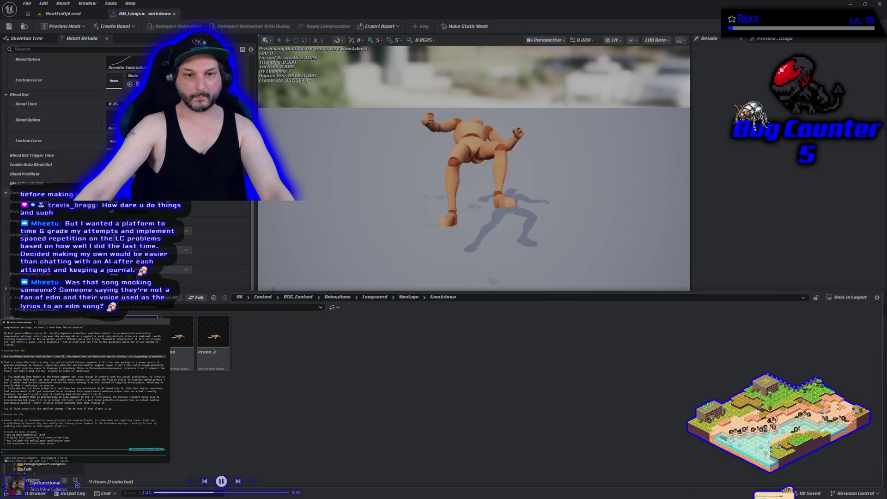
Drag Prone_2 onto the montage track after Longs_KO_Air, save, and return to BeatEmUpLevel
double_click(142, 333)
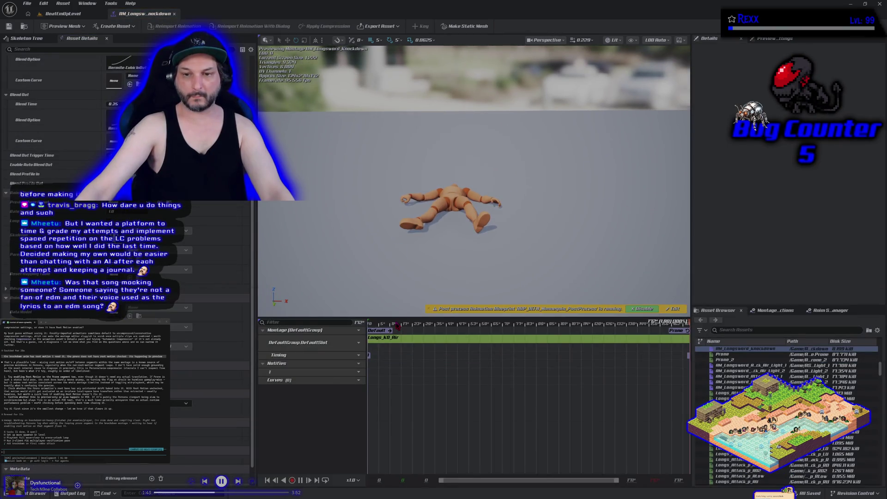
double_click(400, 338)
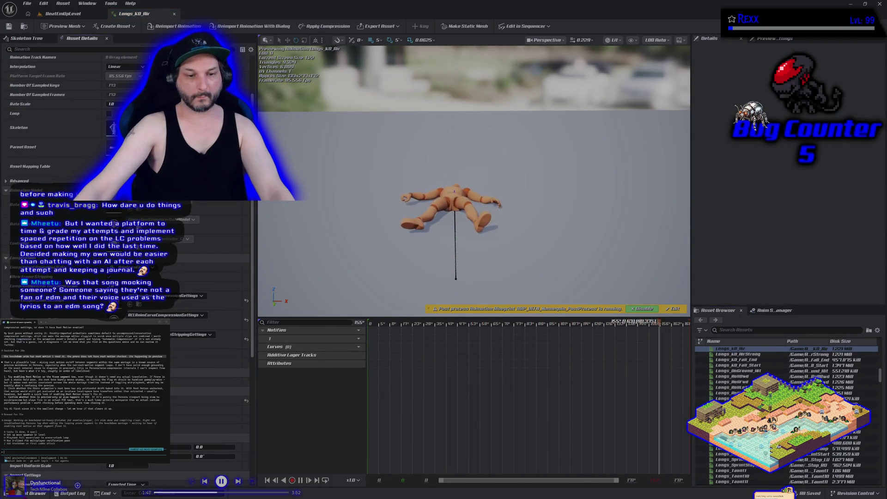
key("ctrl+space")
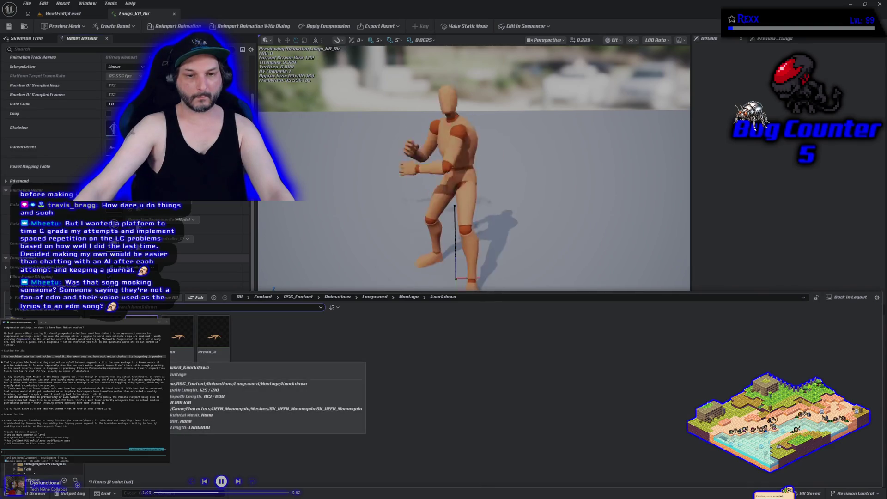
double_click(141, 330)
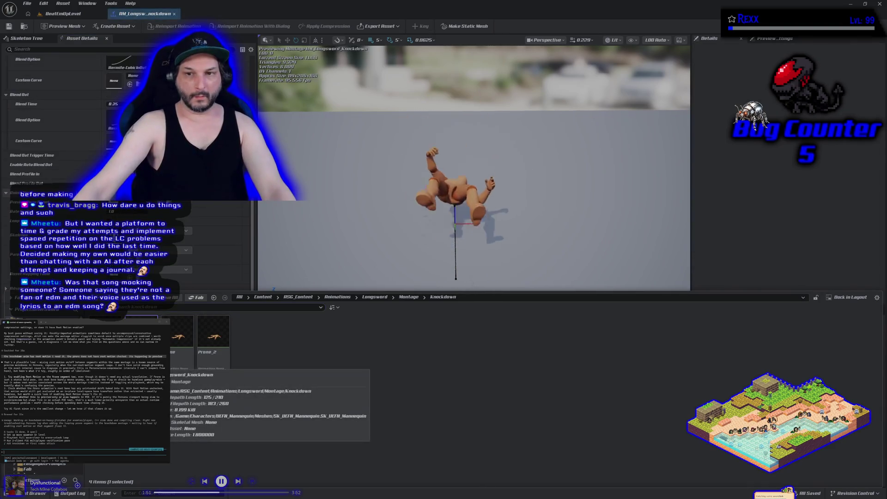
mouse_move(214, 332)
left_mouse_down()
mouse_move(494, 241)
mouse_move(633, 342)
mouse_move(684, 356)
left_mouse_up()
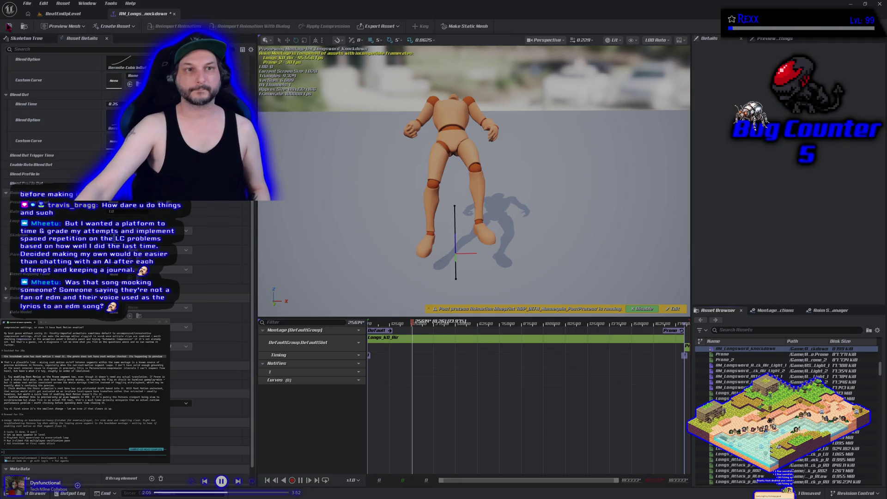
left_click(9, 26)
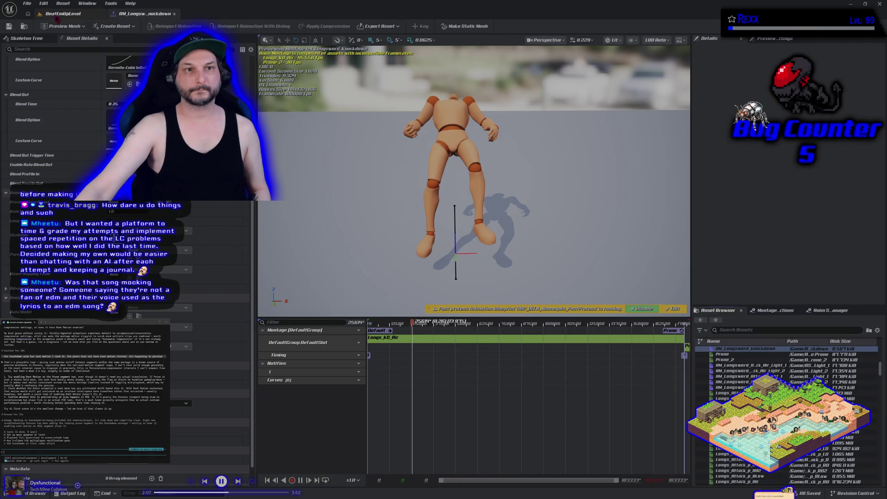
left_click(56, 16)
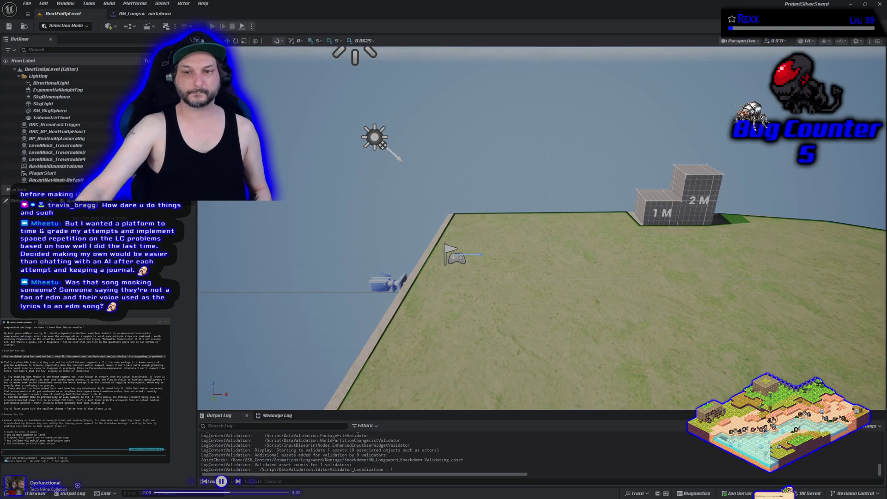
Play-test the knockdown in PIE, then close and reopen AM_Longsword_Knockdown from the Knockdown folder
key("alt+p")
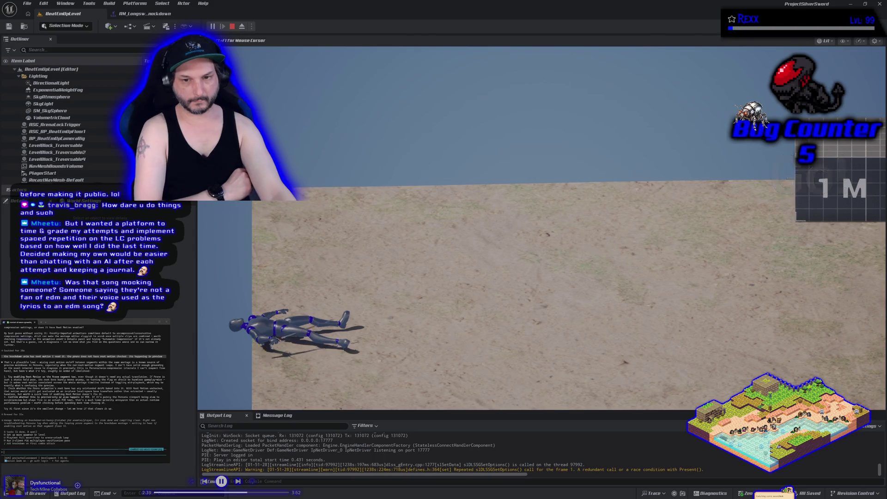
key("Escape")
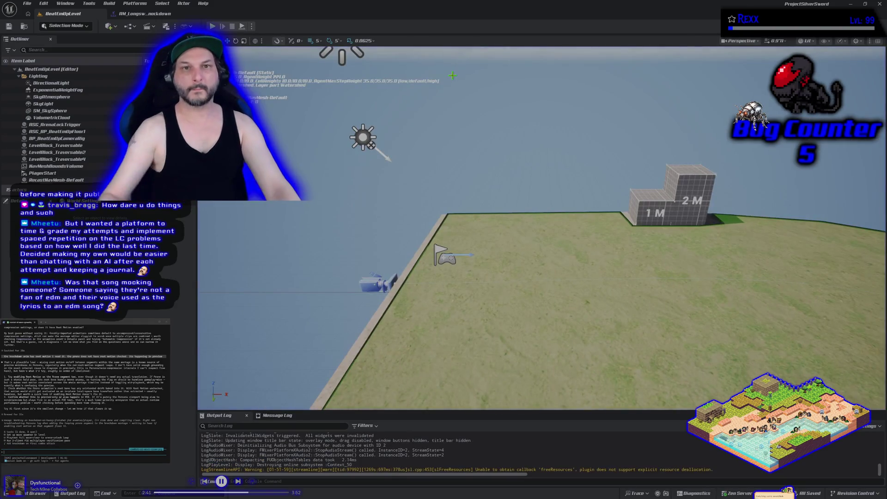
left_click(133, 14)
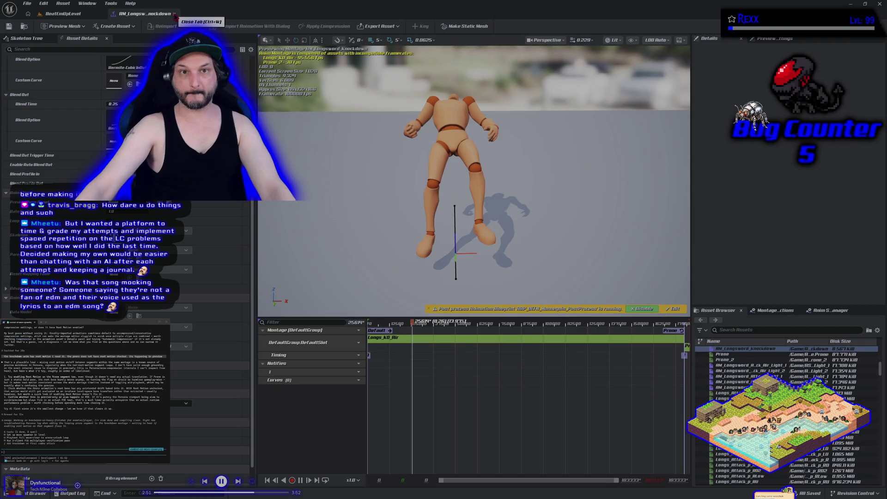
left_click(175, 14)
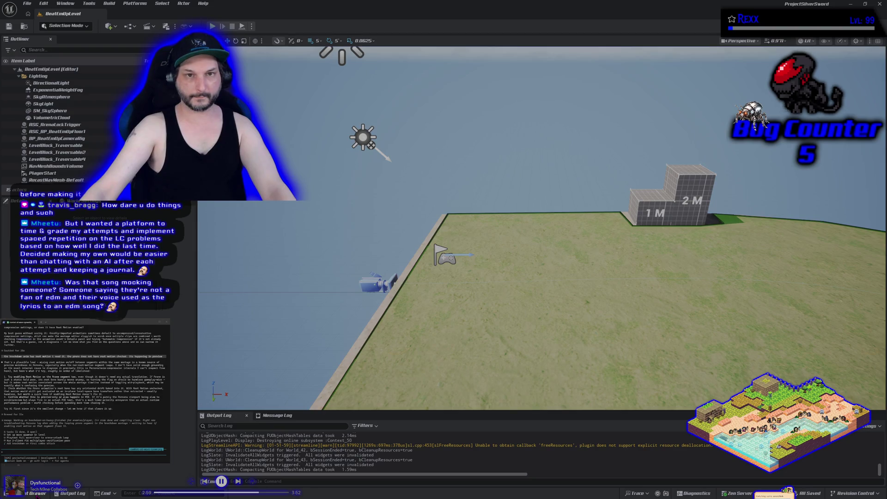
key("ctrl+space")
double_click(142, 300)
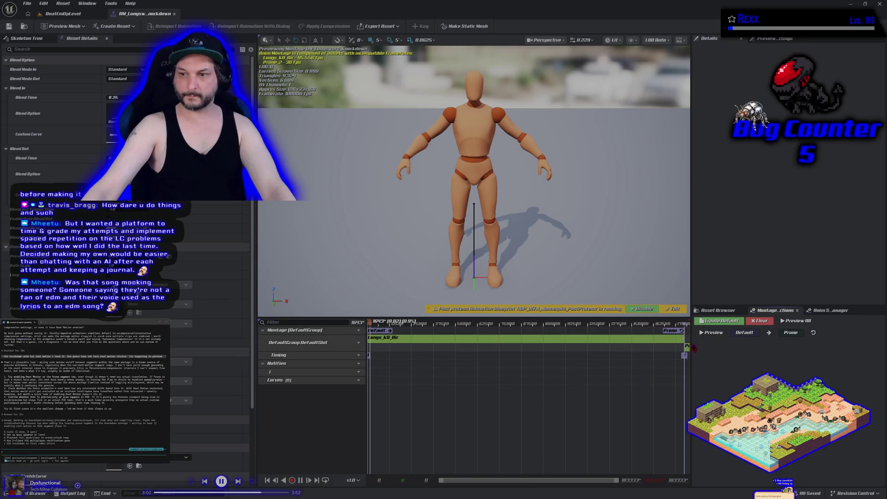
Swap the montage's trailing Prone_2 segment for the Prone animation, then save and close it
left_click(687, 348)
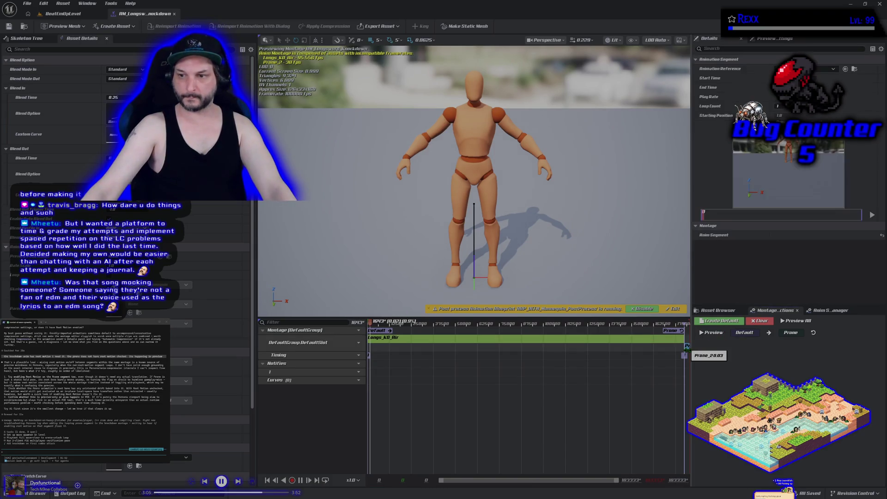
left_click(653, 399)
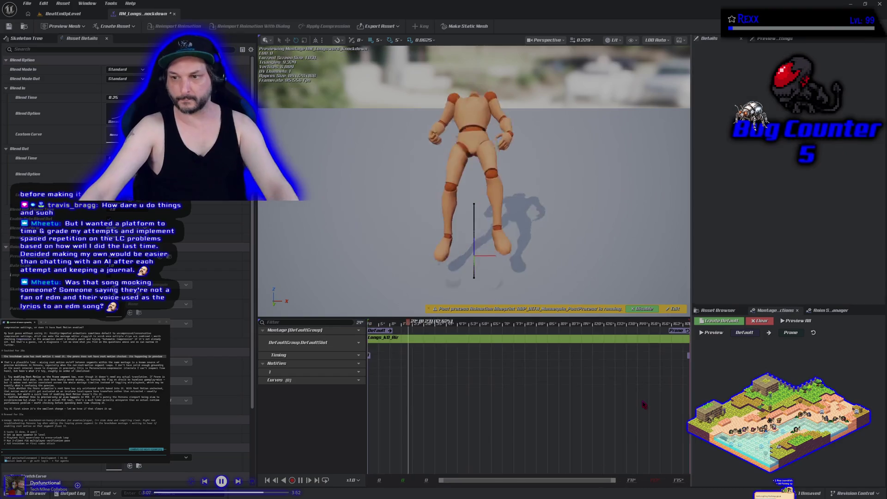
key("ctrl+space")
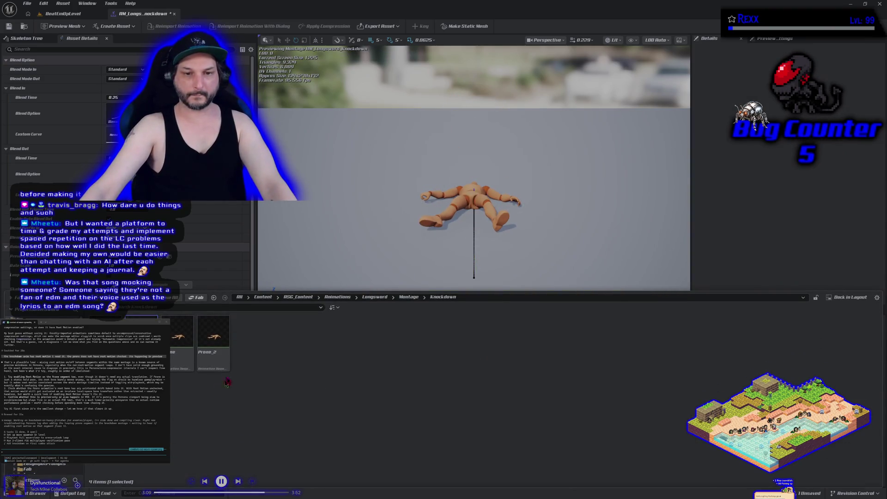
mouse_move(178, 335)
left_mouse_down()
mouse_move(426, 265)
mouse_move(712, 346)
mouse_move(716, 355)
mouse_move(682, 338)
left_mouse_up()
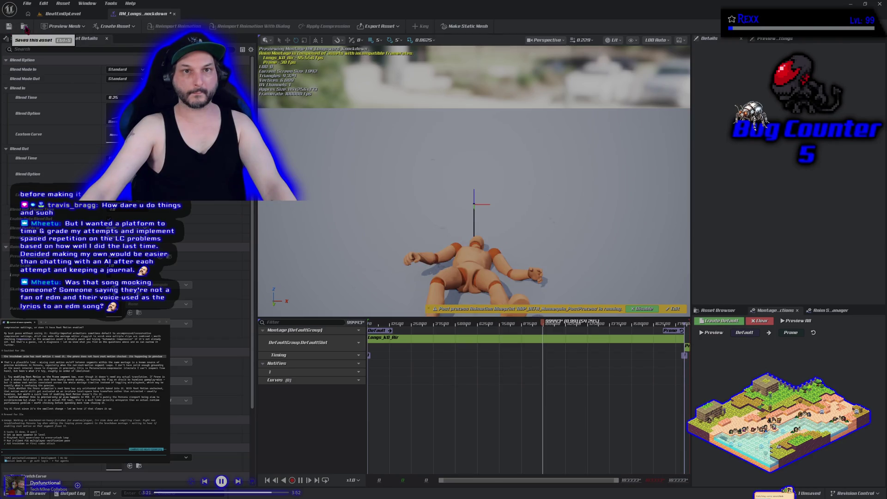
left_click(174, 14)
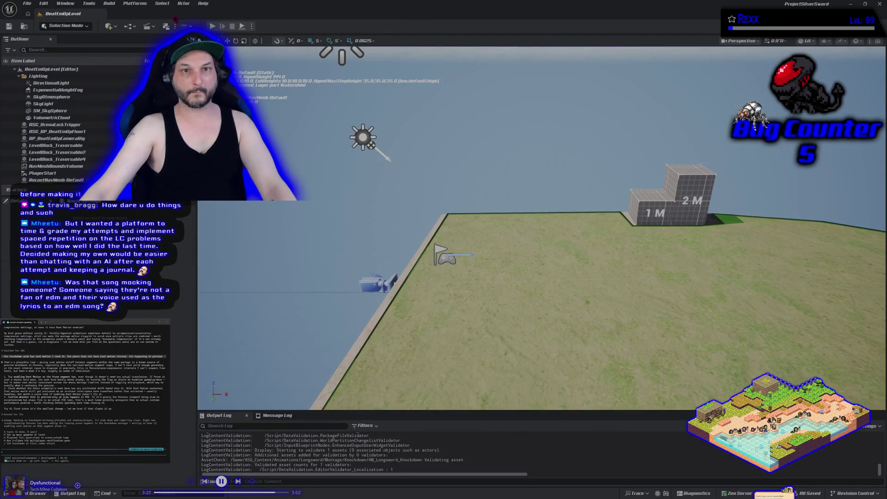
left_click(212, 26)
key("d")
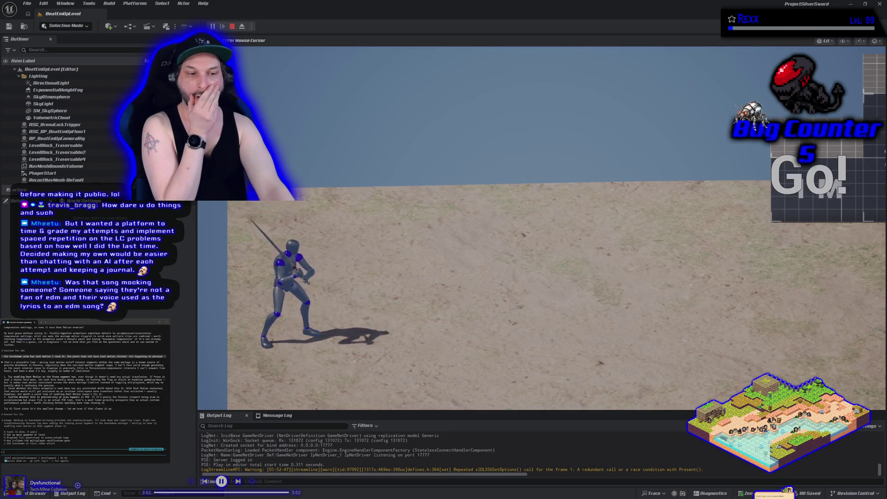
key("Escape")
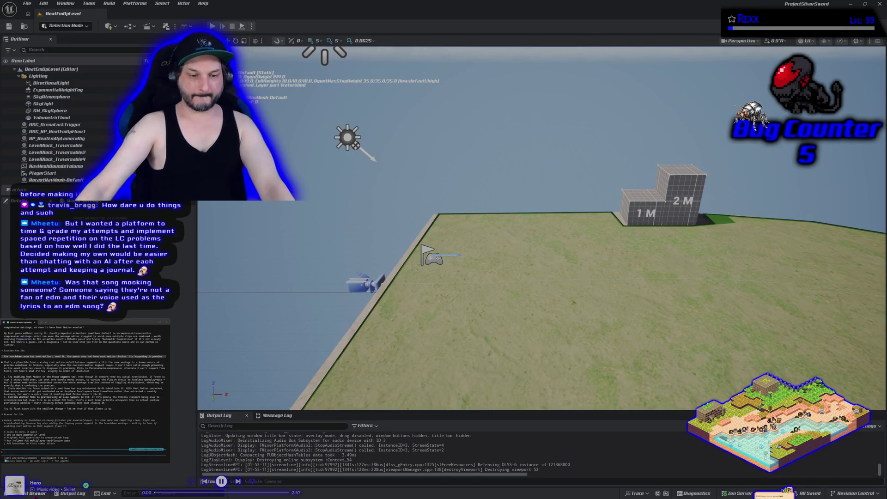
Force-delete the Prone_2 animation asset from the Knockdown folder
key("ctrl+space")
left_click(207, 327)
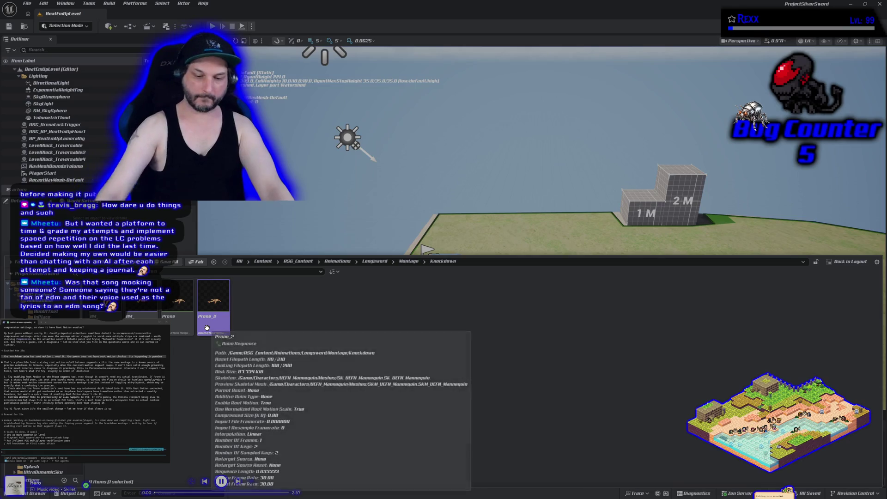
key("Delete")
left_click(350, 367)
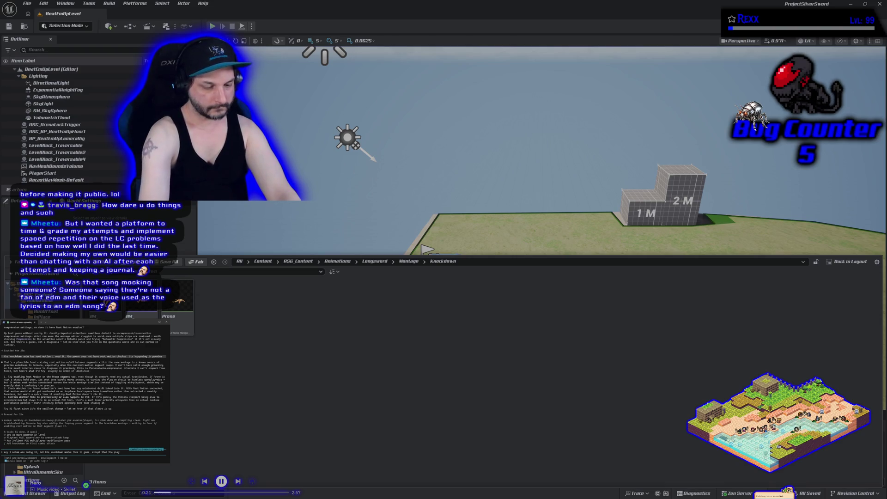
Send the terminal assistant a short note, then go to the Blueprints Characters folder
type("his own, and s")
type("hould stay down until the any ing")
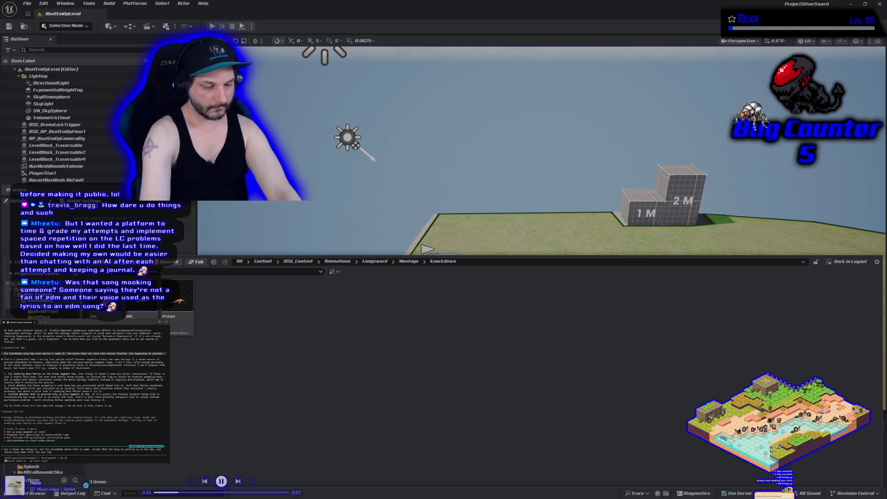
type("fires")
key("Return")
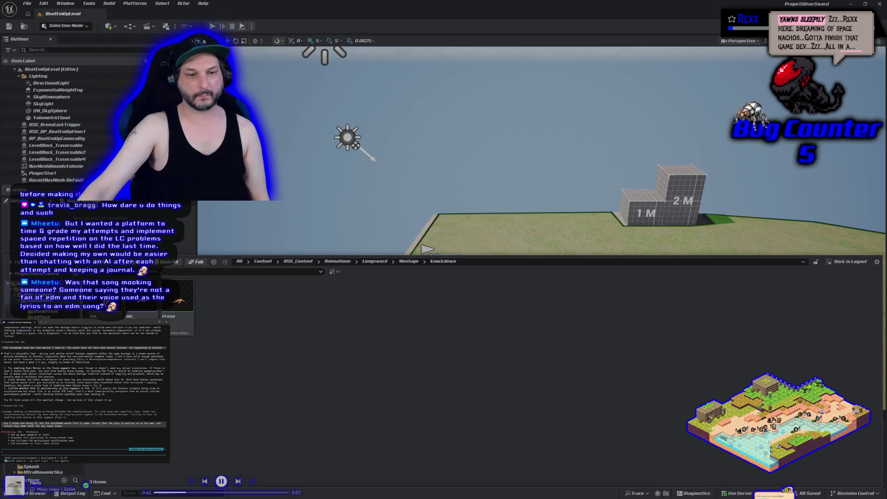
left_click(153, 370)
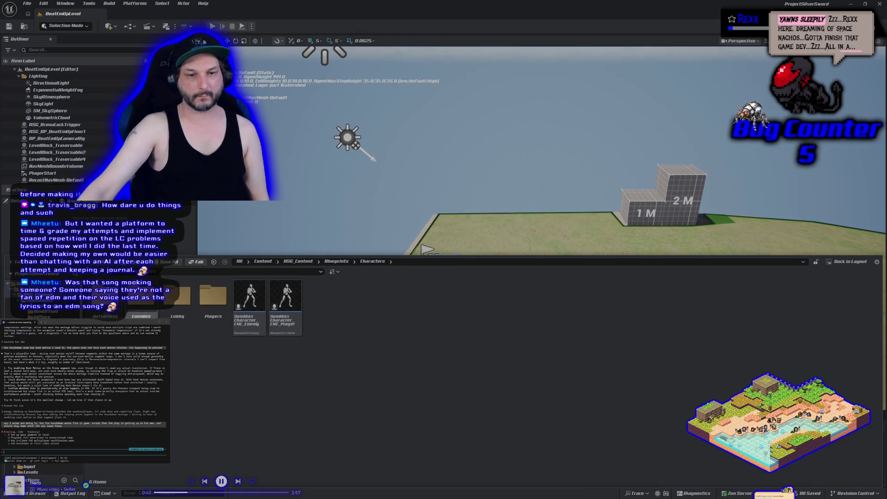
Open the PC_SilverSword_BeatEmUp controller blueprint from the PlayerController folder
double_click(213, 297)
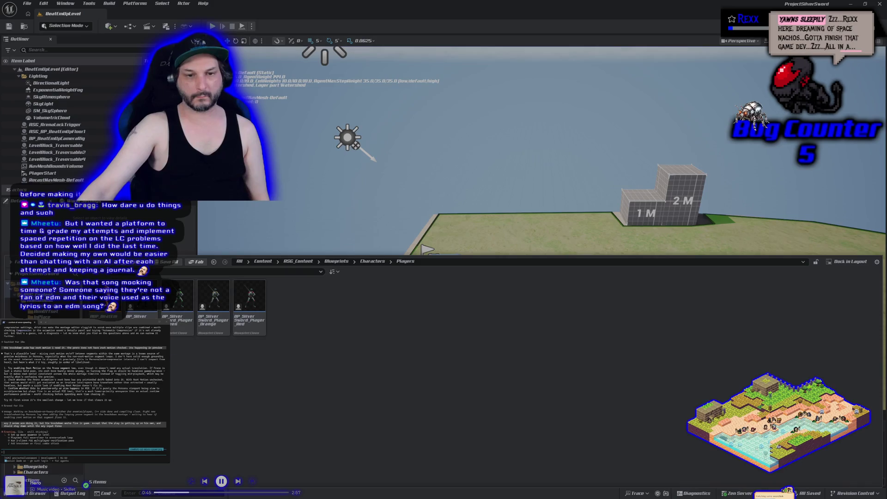
double_click(141, 298)
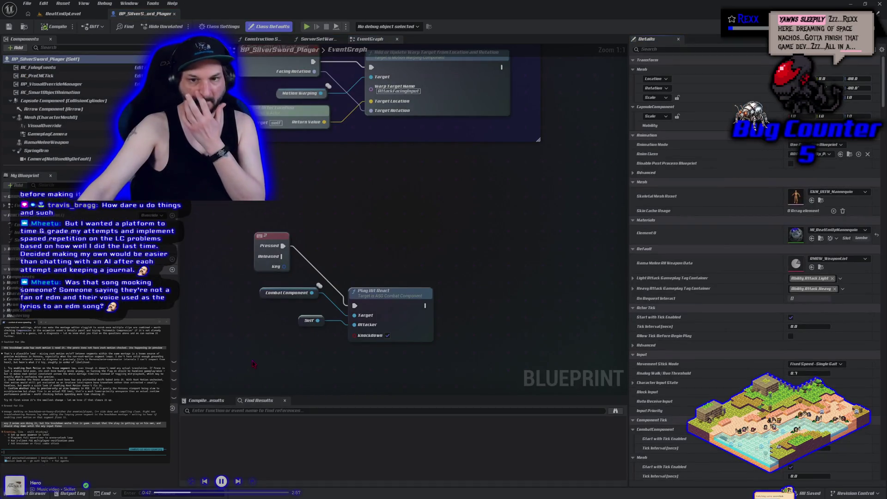
left_click_drag(254, 361, 248, 301)
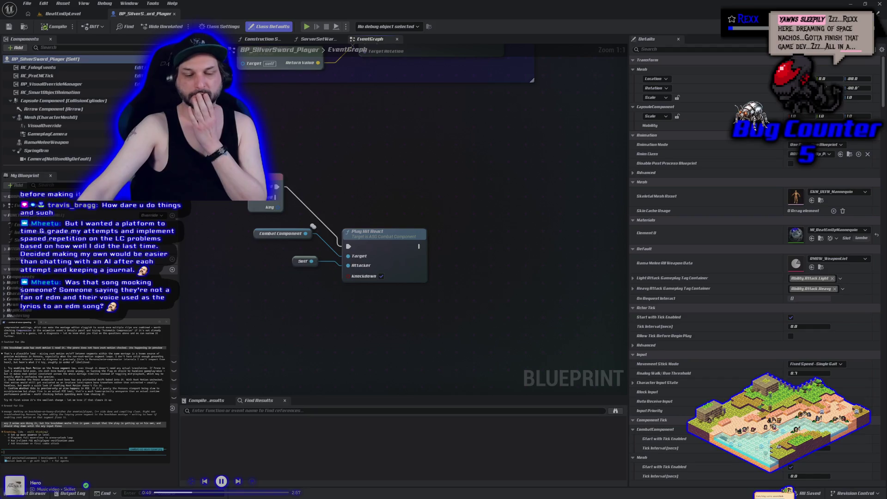
left_click(49, 493)
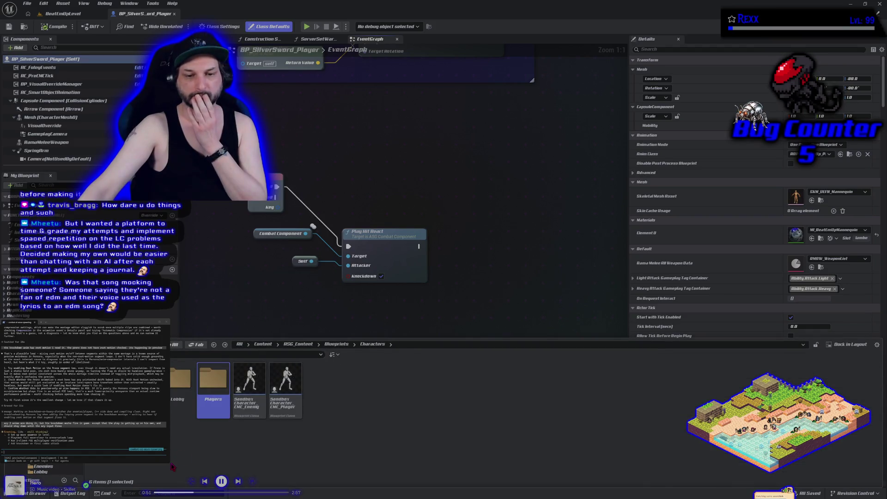
left_click(166, 403)
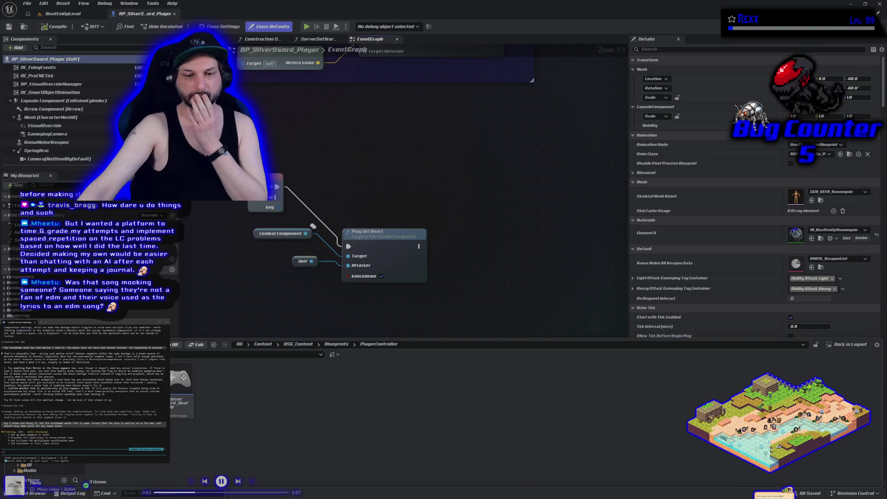
double_click(173, 405)
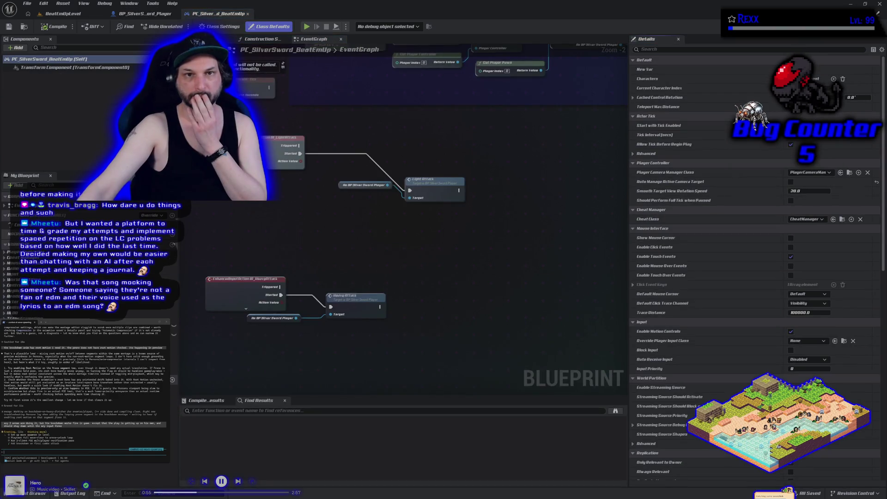
Add an IA_GetUp_Prone input event node below the existing events
mouse_move(278, 240)
left_mouse_down()
mouse_move(353, 228)
mouse_move(340, 224)
left_mouse_up()
left_click_drag(344, 374, 328, 344)
right_click(283, 328)
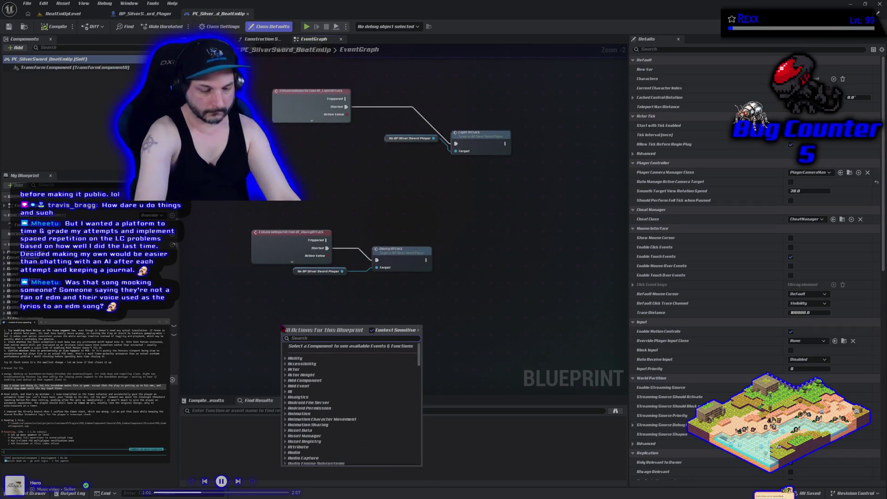
type("ia_get")
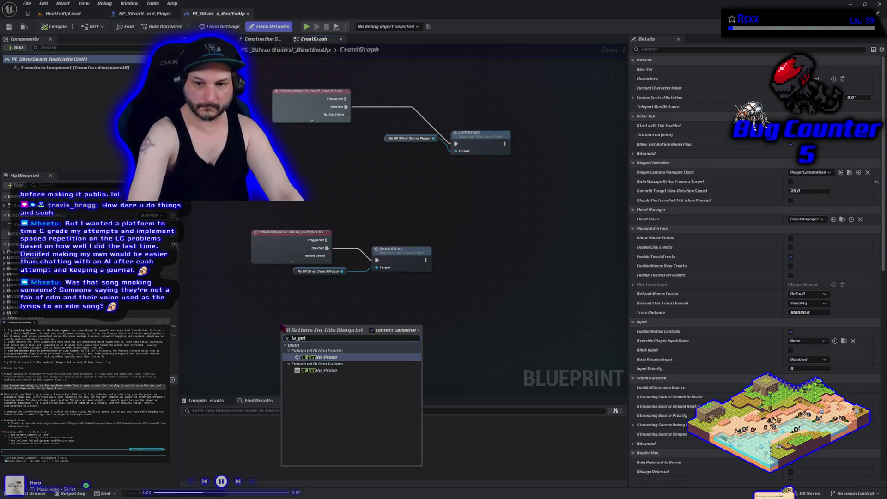
left_click(337, 358)
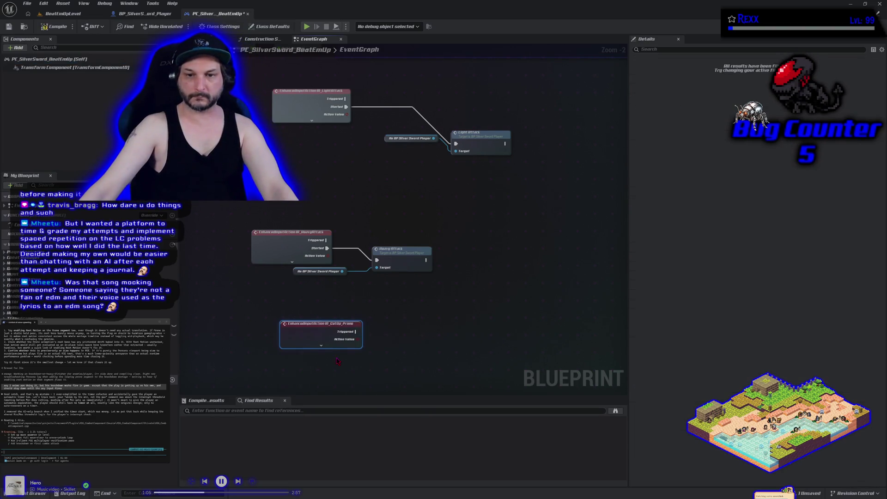
left_click_drag(313, 336, 267, 316)
left_click(275, 325)
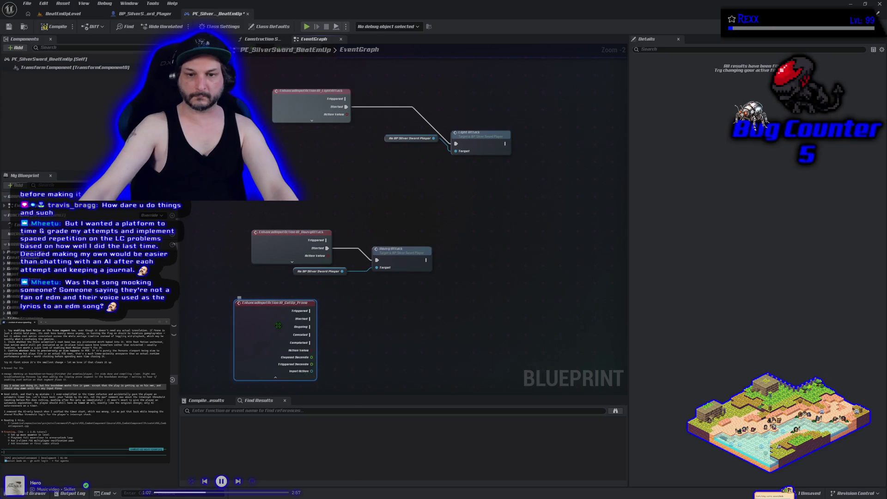
Duplicate the As BP Silver Sword Player cast node under the new event, compile, and close Unreal
left_click_drag(342, 310, 344, 269)
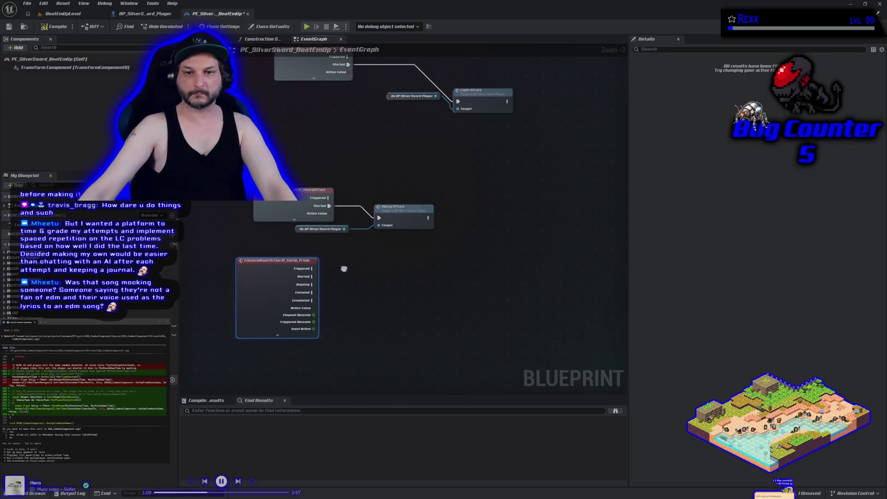
left_click(302, 229)
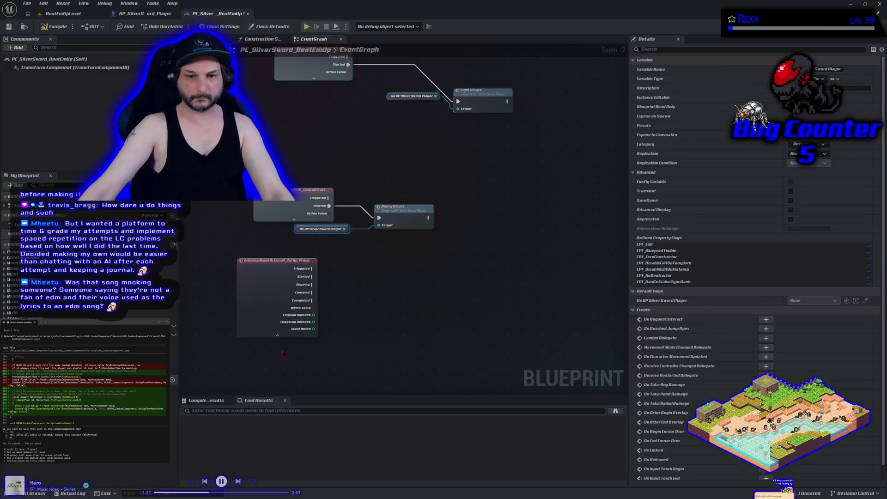
key("ctrl+c")
key("ctrl+v")
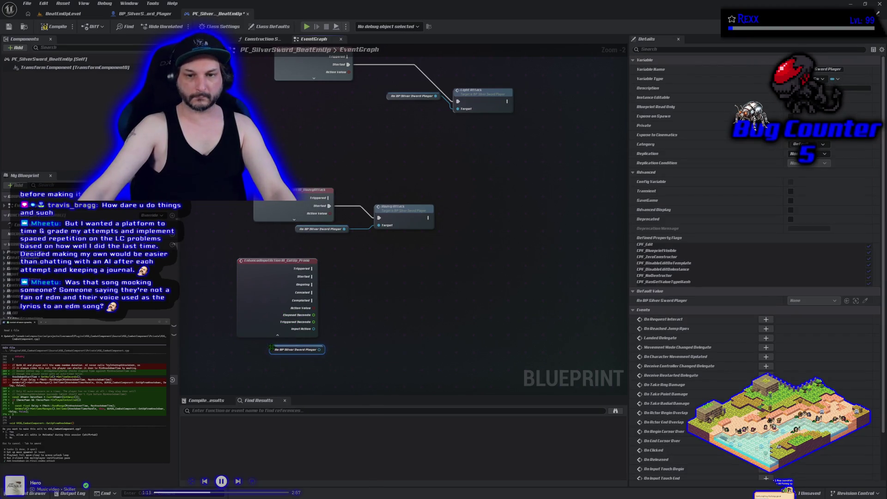
left_click(53, 27)
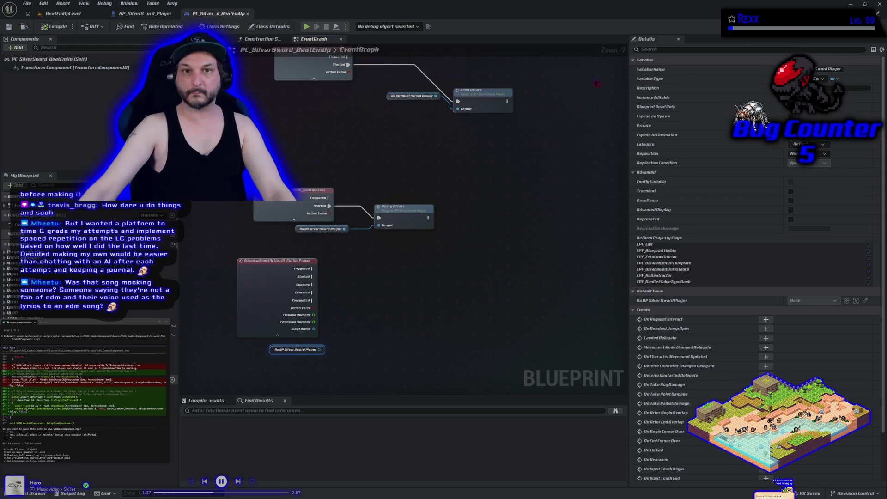
left_click(879, 4)
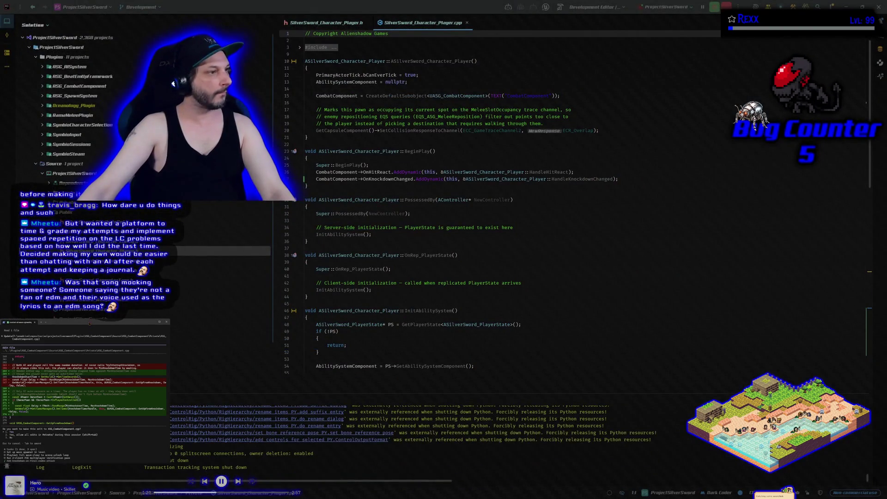
Approve the assistant's code edit and build command, then tell it you'll compile yourself
scroll(80, 401, "up", 10)
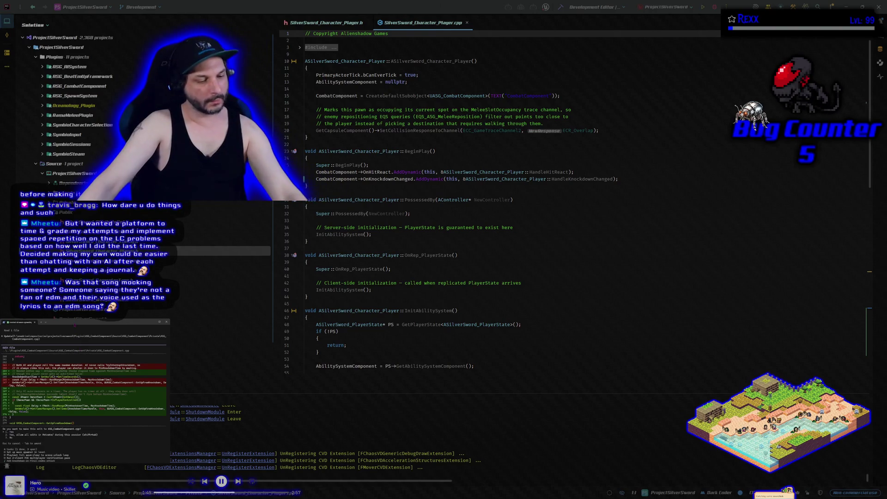
key("Return")
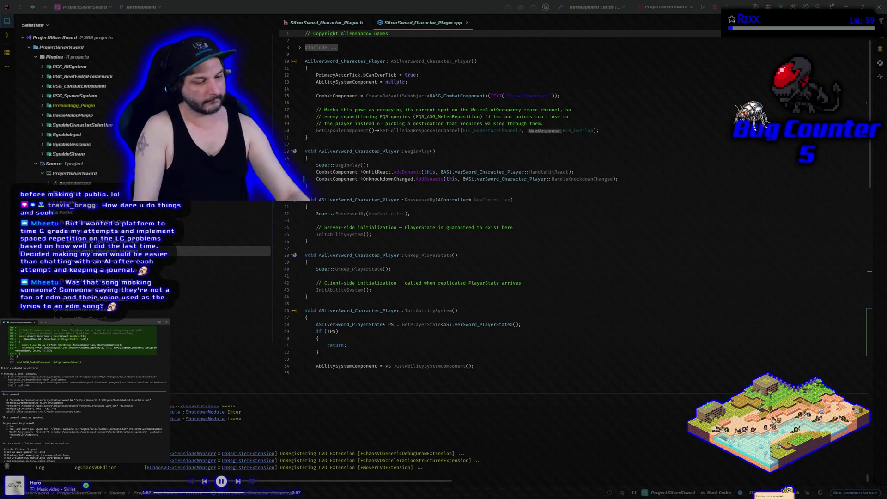
key("Return")
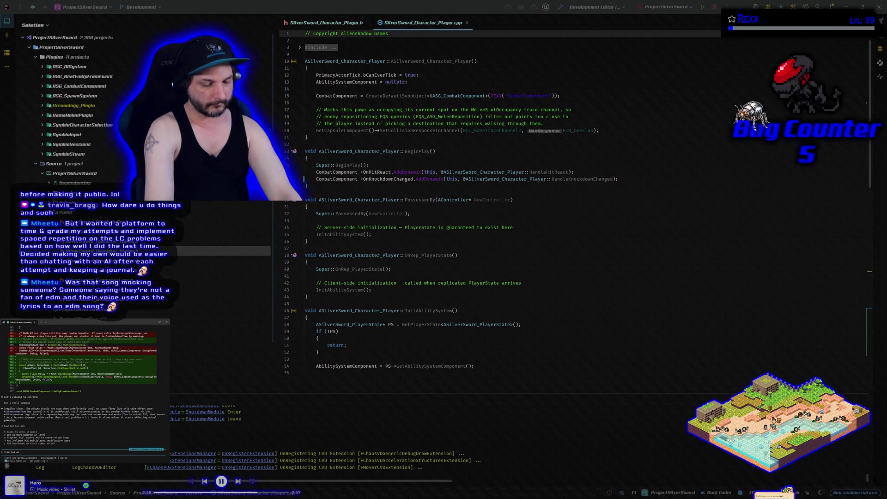
type("you")
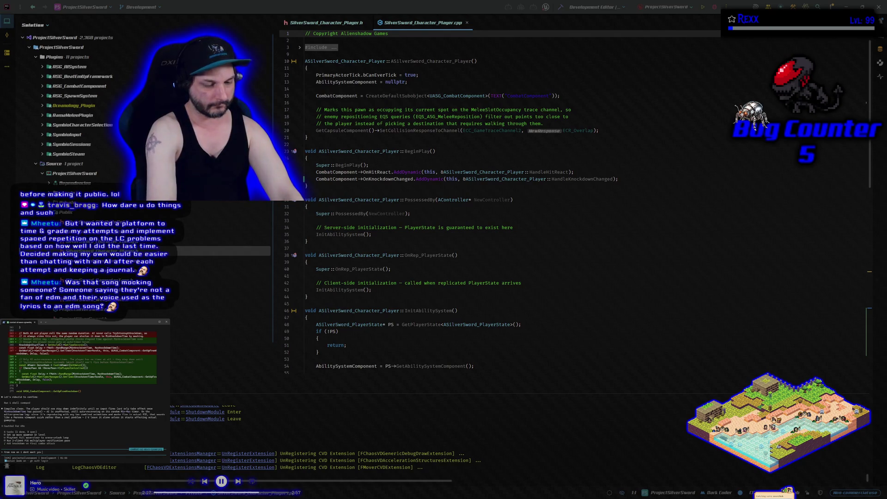
type(" to compile i will do that myself")
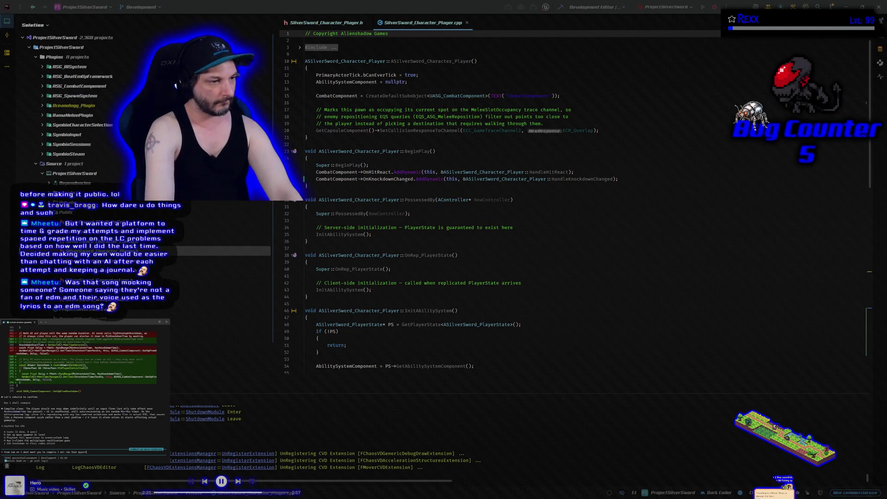
key("Return")
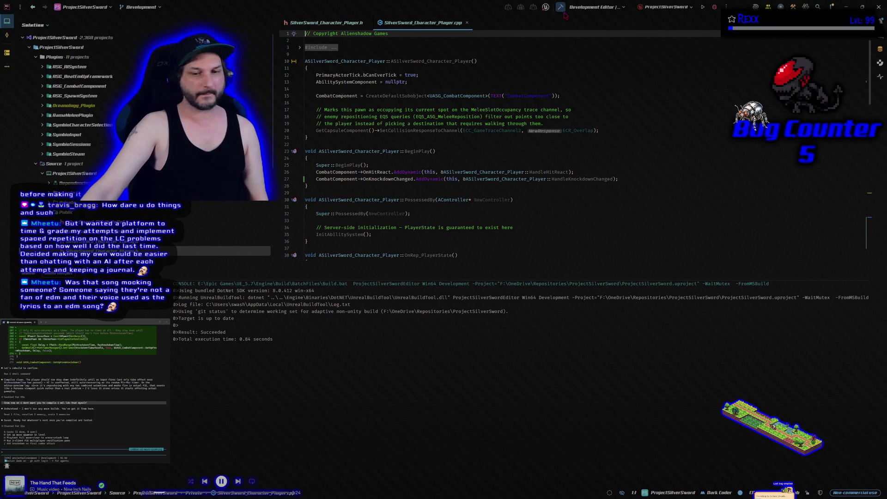
Build the project from Rider and switch to the launched Unreal editor
left_click(715, 7)
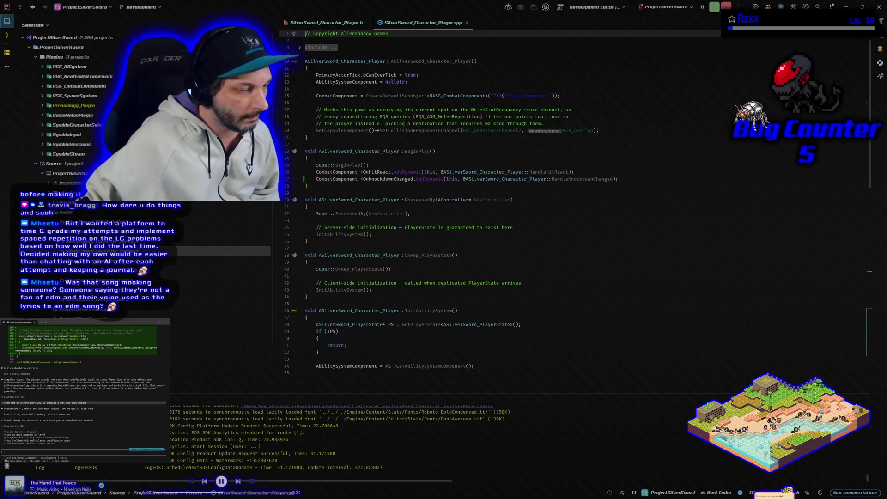
key("alt+Tab")
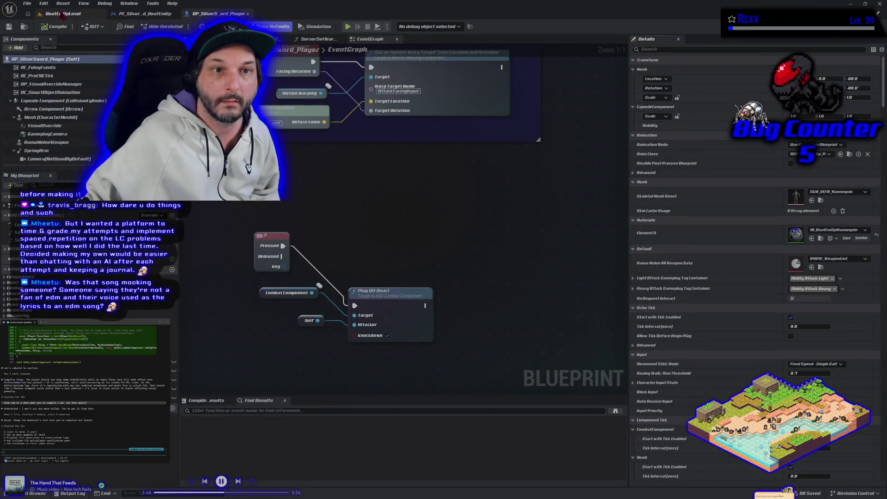
left_click(65, 14)
key("alt+p")
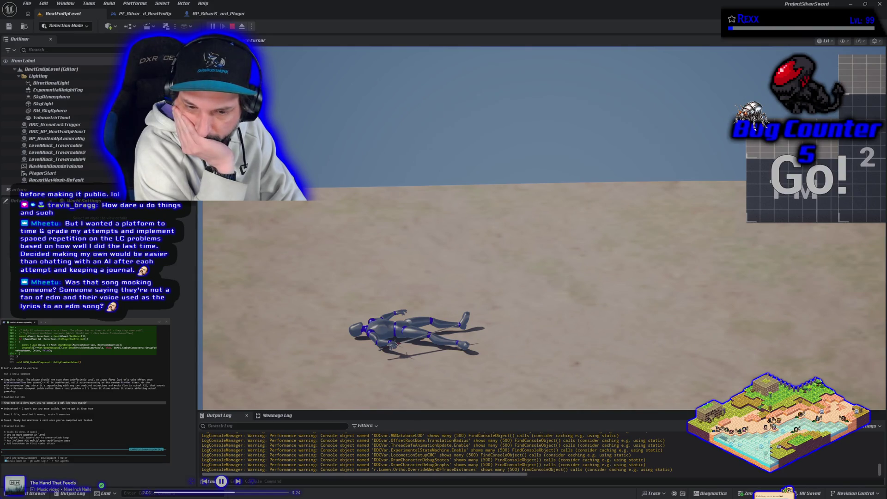
key("Escape")
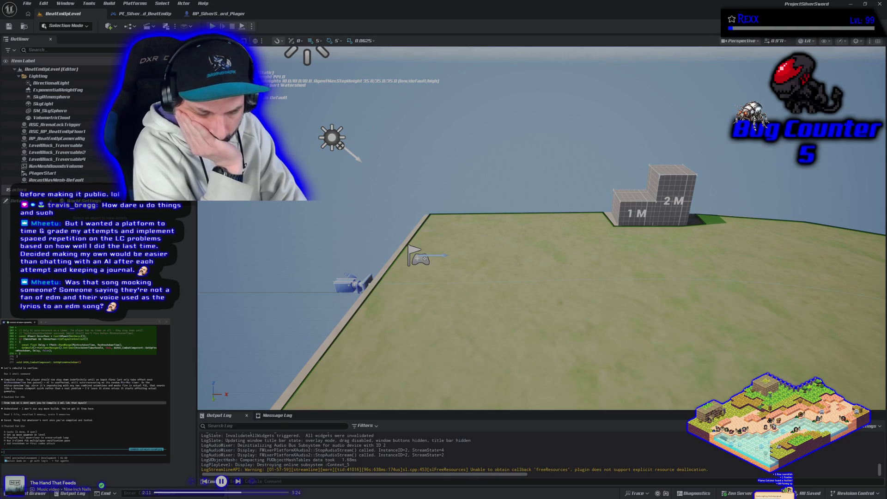
key("alt+p")
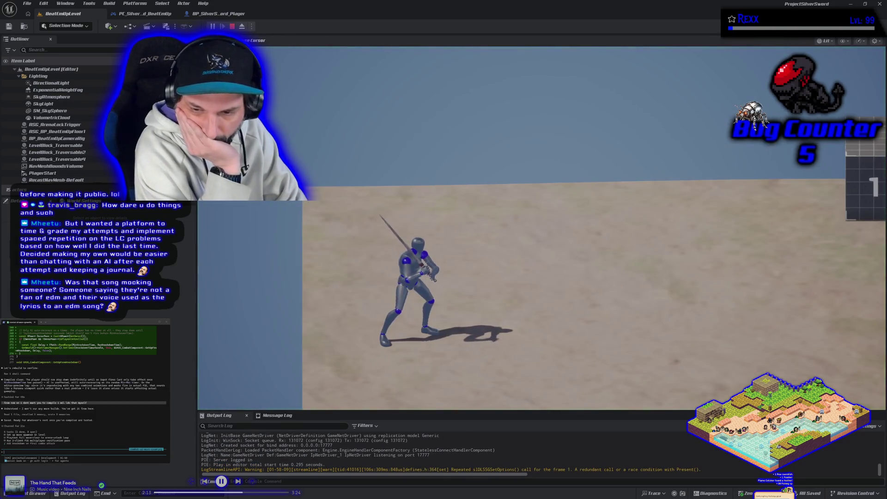
key("d")
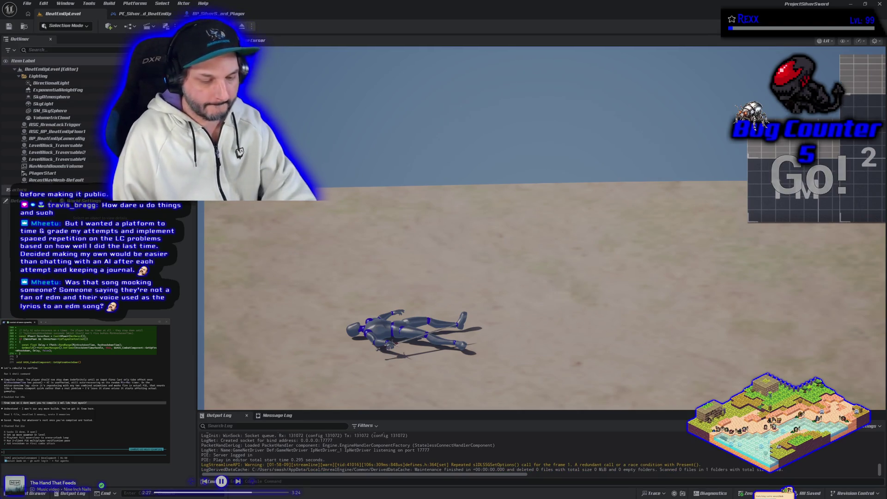
key("Escape")
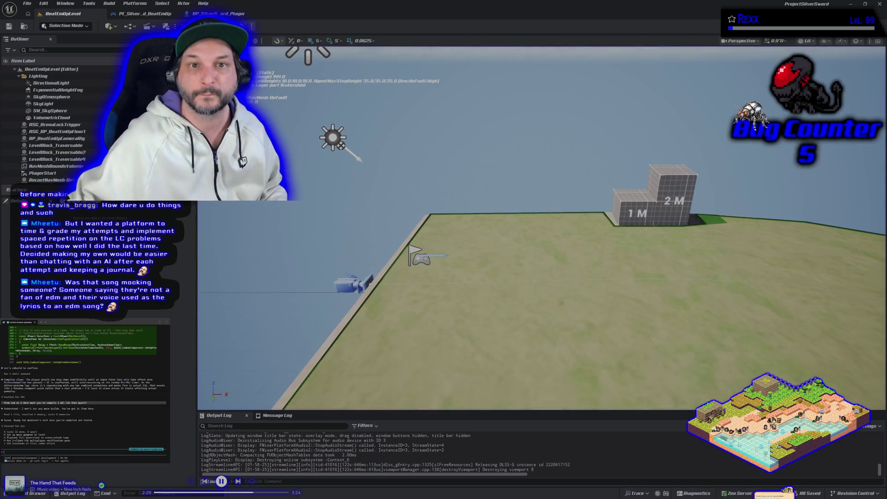
left_click(219, 13)
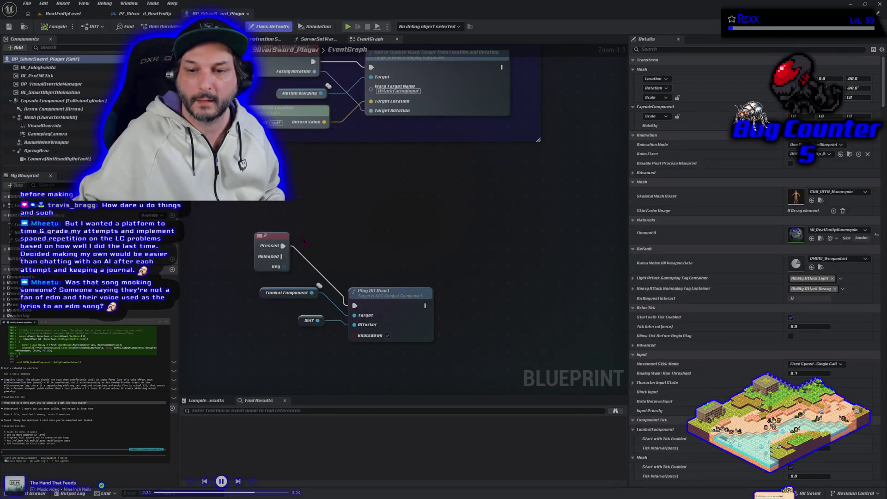
Add a custom event named Get Up From Prone to the player blueprint graph
mouse_move(307, 243)
left_mouse_down()
mouse_move(285, 154)
mouse_move(295, 154)
mouse_move(305, 210)
mouse_move(324, 153)
mouse_move(403, 179)
mouse_move(519, 139)
mouse_move(356, 214)
mouse_move(314, 266)
left_mouse_up()
scroll(300, 206, "down", 3)
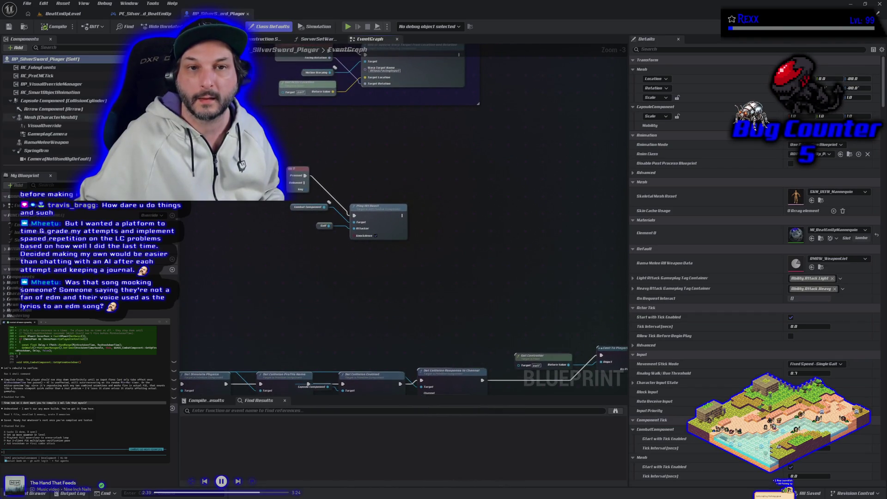
right_click(276, 277)
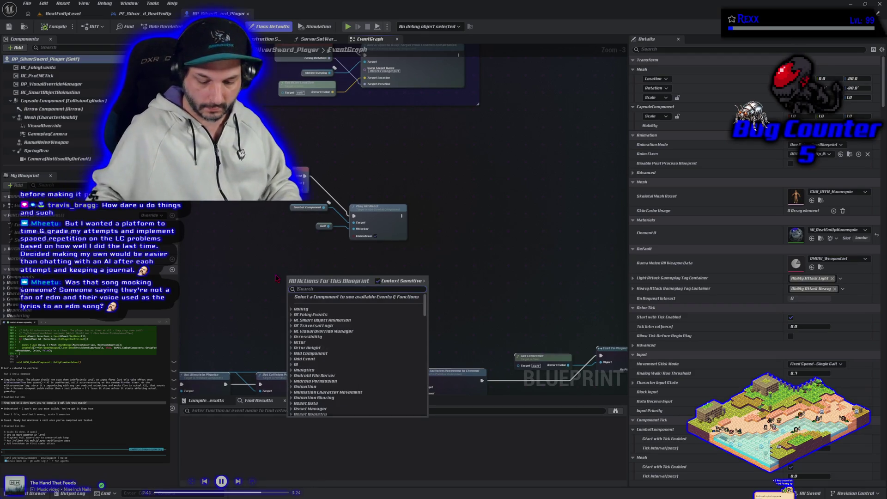
type("custom event")
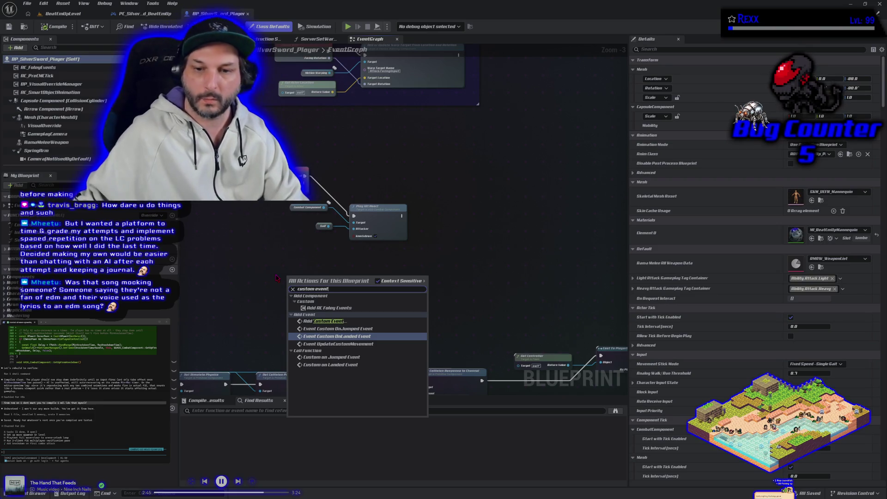
left_click(347, 323)
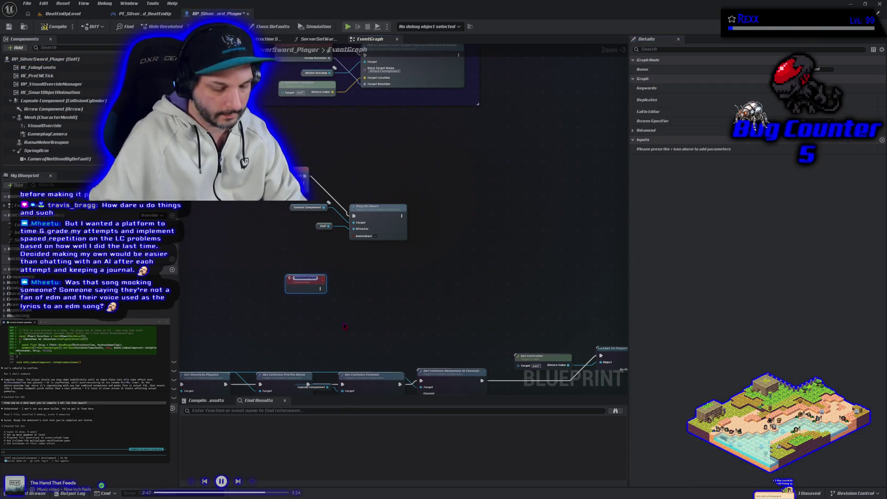
type("Get Up Fr")
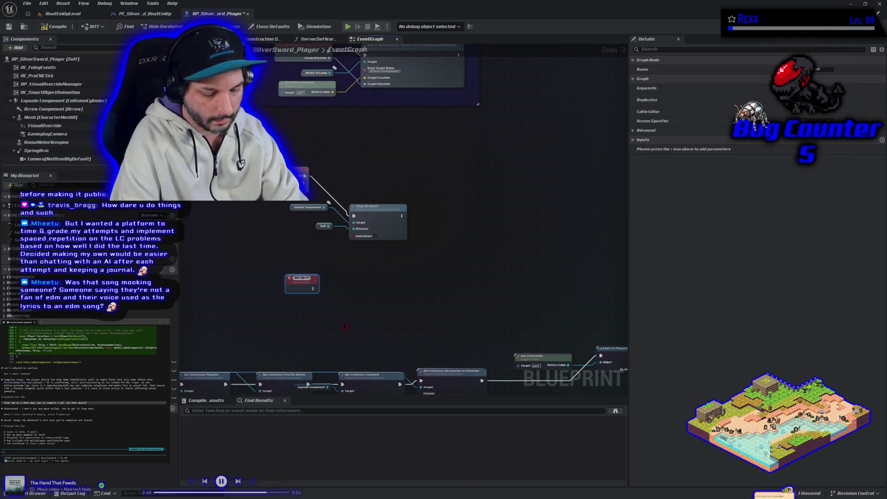
key("Return")
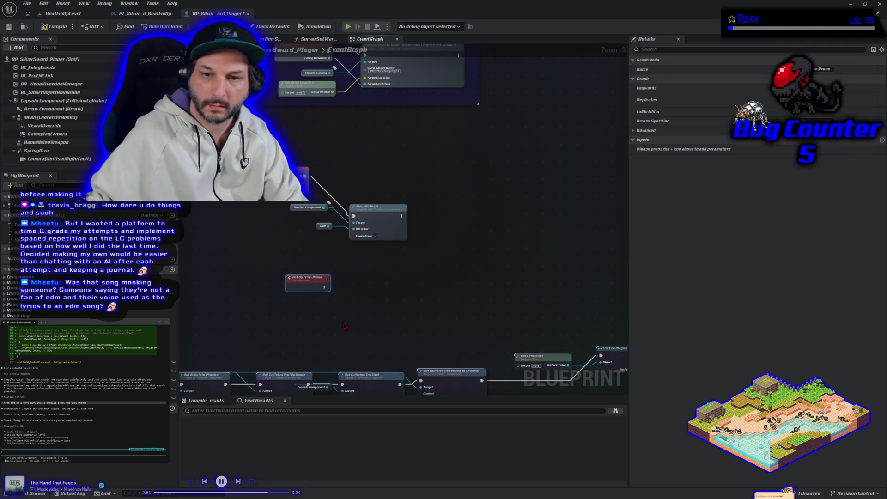
From a copied Combat Component reference, call Try Interrupt Knockdown beside the new event, then save the blueprint
left_click(298, 210)
key("ctrl+v")
mouse_move(343, 304)
left_mouse_down()
mouse_move(351, 305)
mouse_move(322, 304)
mouse_move(347, 297)
left_mouse_up()
type("get")
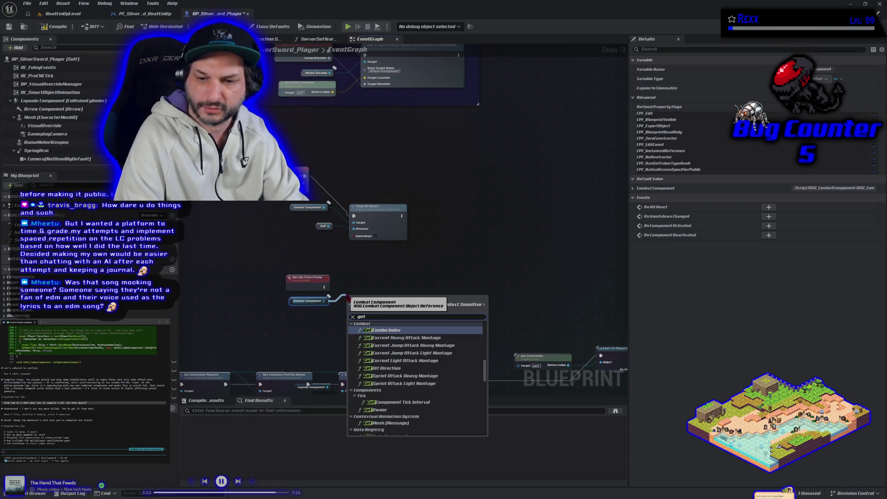
key("BackSpace")
key("BackSpace")
key("BackSpace")
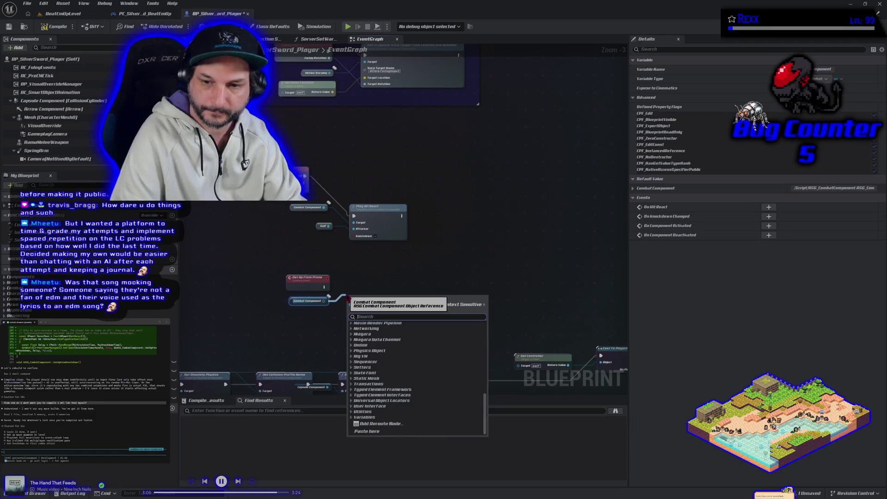
type("prio")
key("BackSpace")
key("BackSpace")
type("oxi")
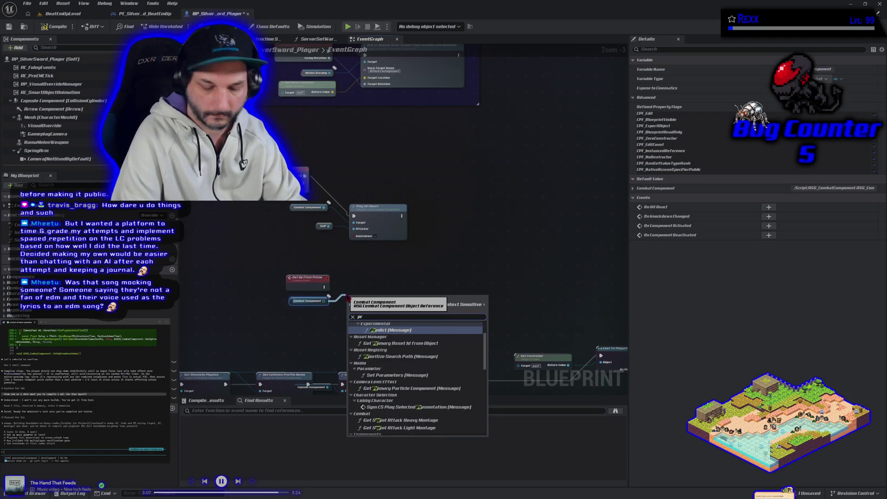
key("BackSpace")
key("BackSpace")
key("BackSpace")
type("try")
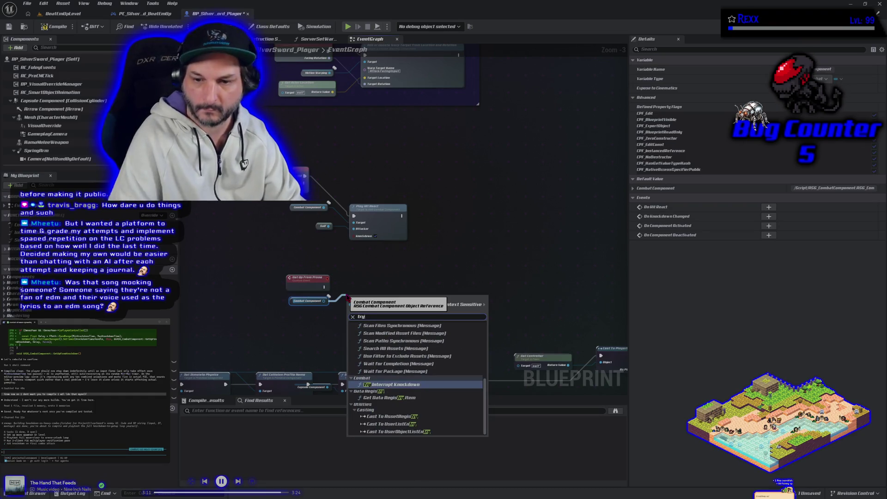
left_click(386, 385)
mouse_move(364, 298)
left_mouse_down()
mouse_move(364, 283)
mouse_move(386, 294)
mouse_move(350, 293)
left_mouse_up()
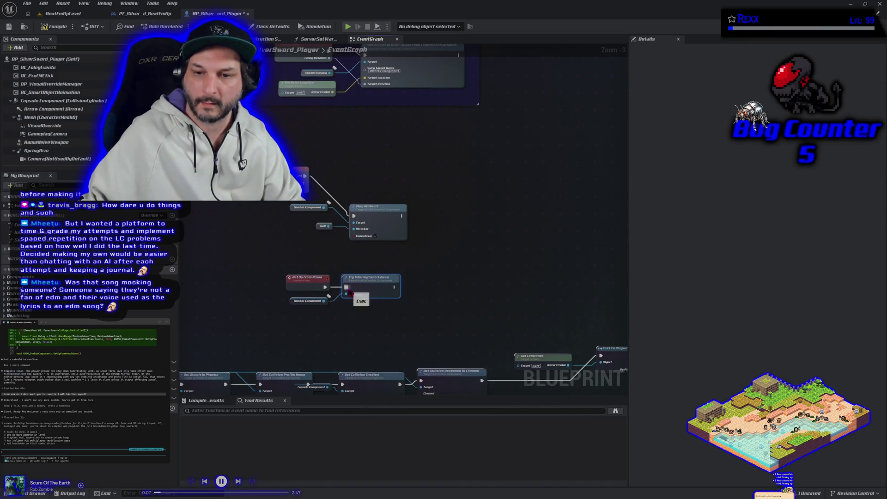
left_click(8, 27)
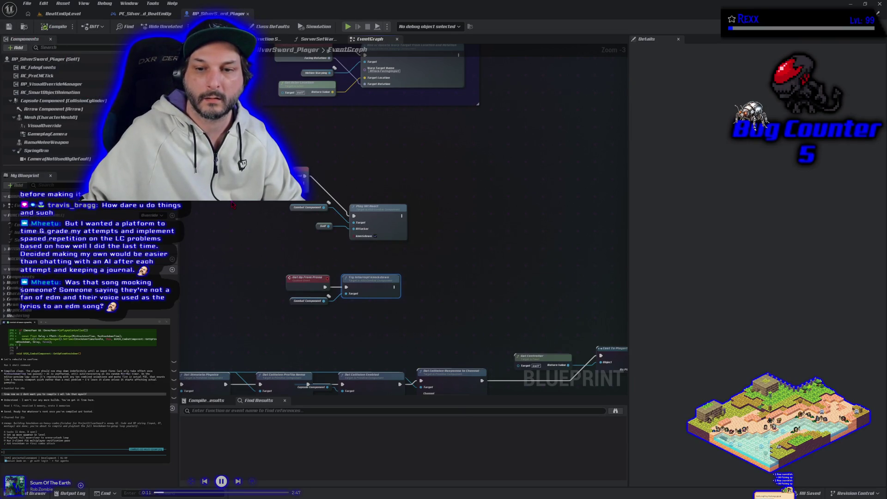
left_click(155, 14)
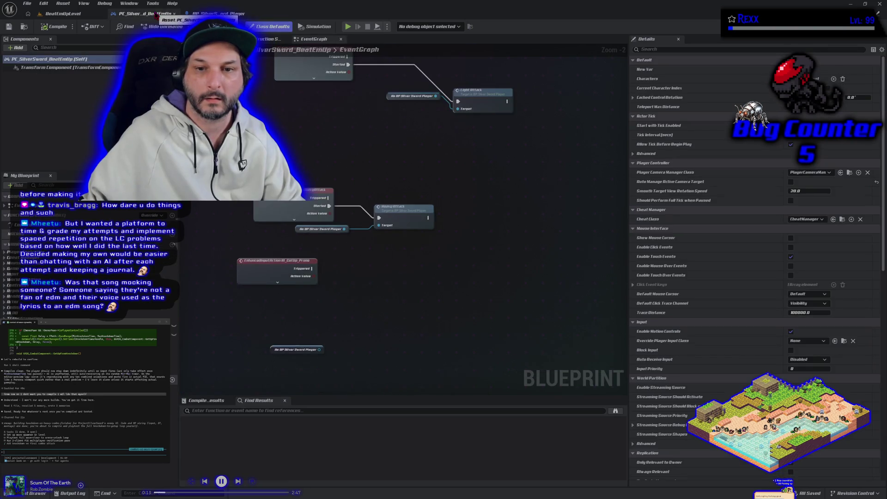
Wire IA_GetUp_Prone's Started pin to a Get Up From Prone call on As BP Silver Sword Player
mouse_move(273, 349)
left_mouse_down()
mouse_move(280, 303)
mouse_move(326, 298)
left_mouse_up()
type("get up")
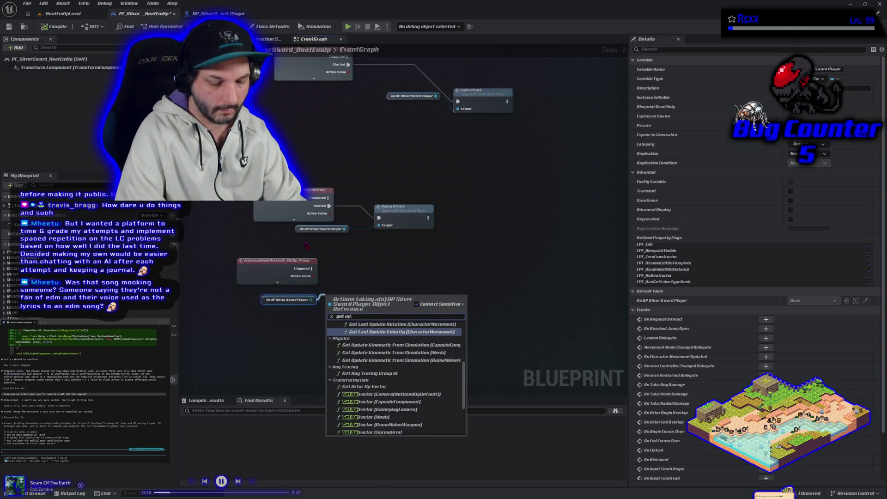
type(" from")
key("Return")
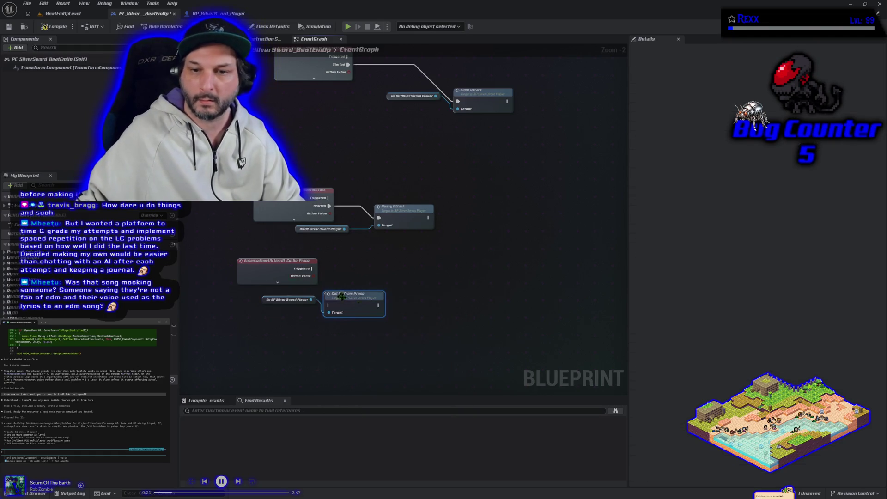
left_click(277, 271)
left_click(277, 283)
mouse_move(314, 276)
left_mouse_down()
mouse_move(333, 286)
mouse_move(329, 305)
mouse_move(369, 276)
left_mouse_up()
left_click(279, 336)
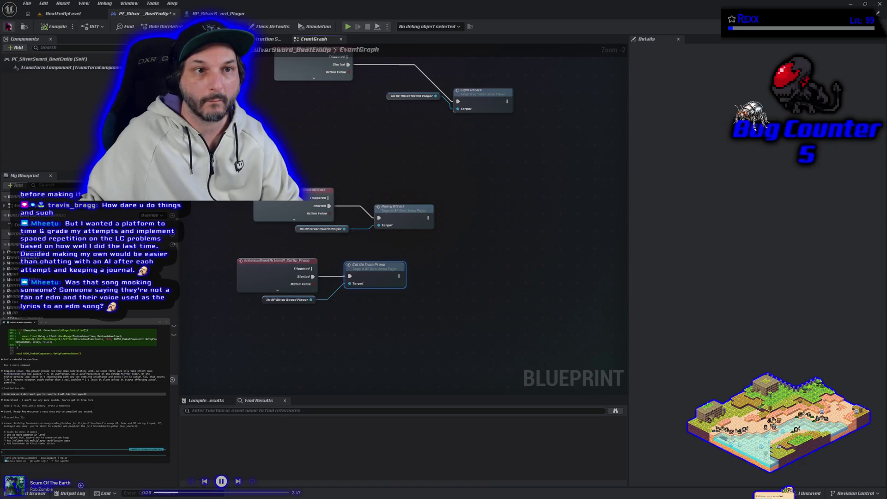
left_click(61, 15)
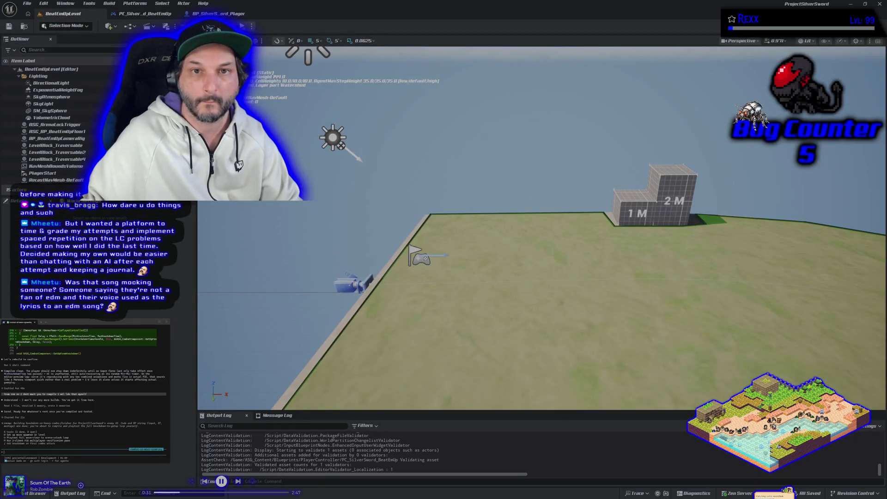
key("alt+p")
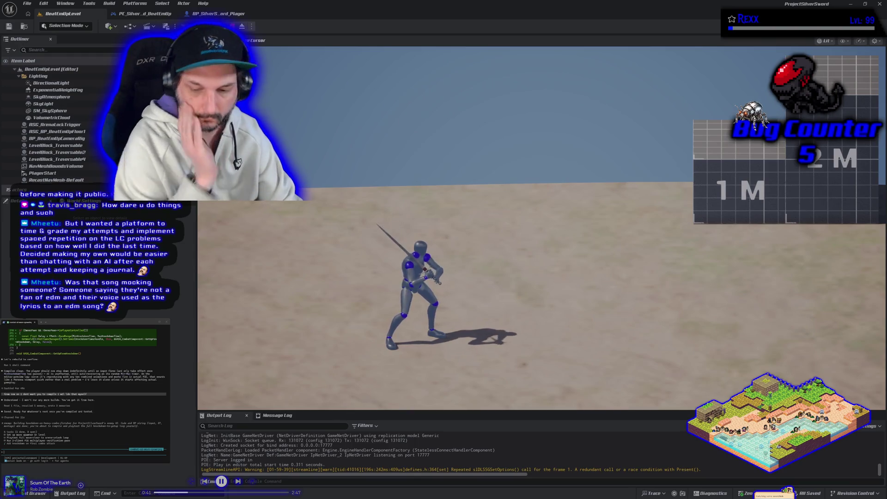
key("Escape")
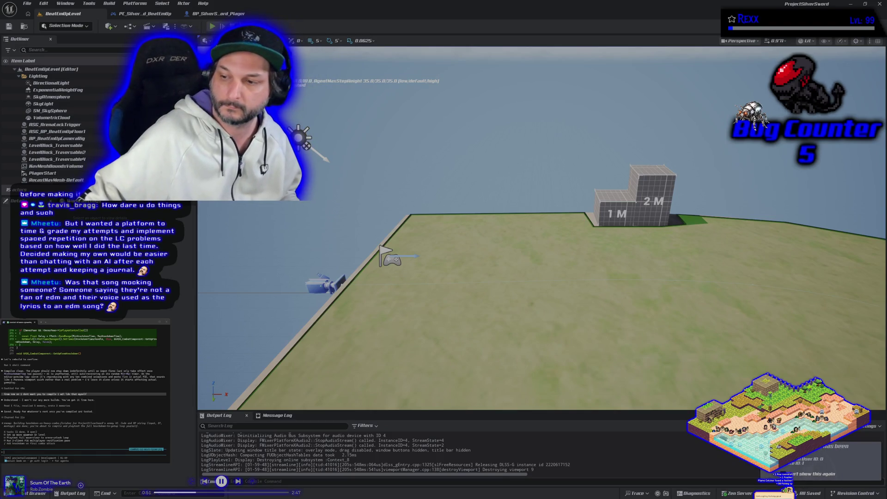
key("alt+p")
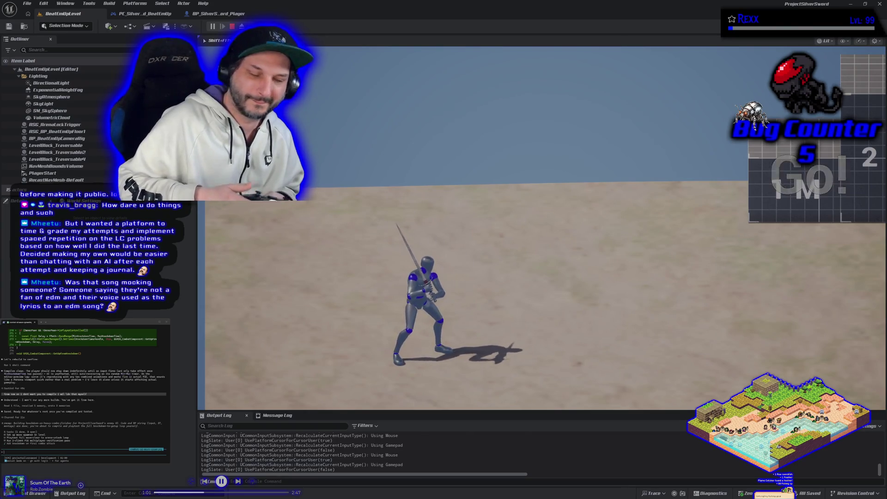
key("Escape")
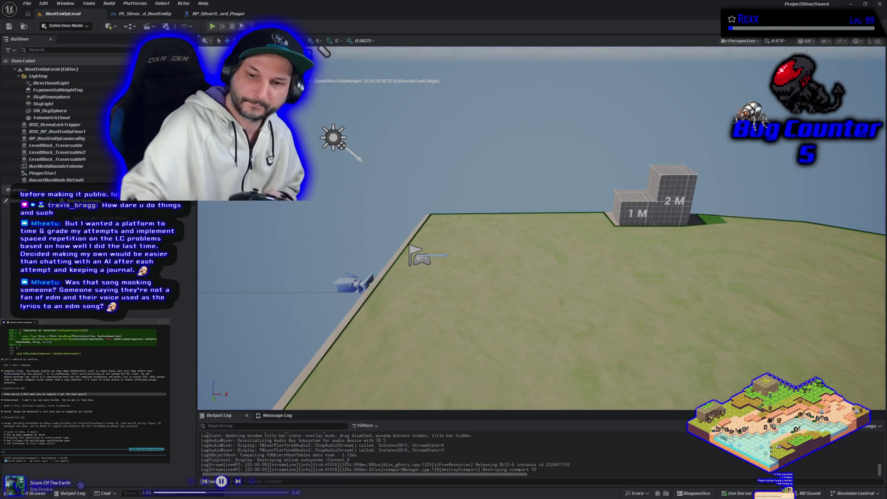
key("alt+p")
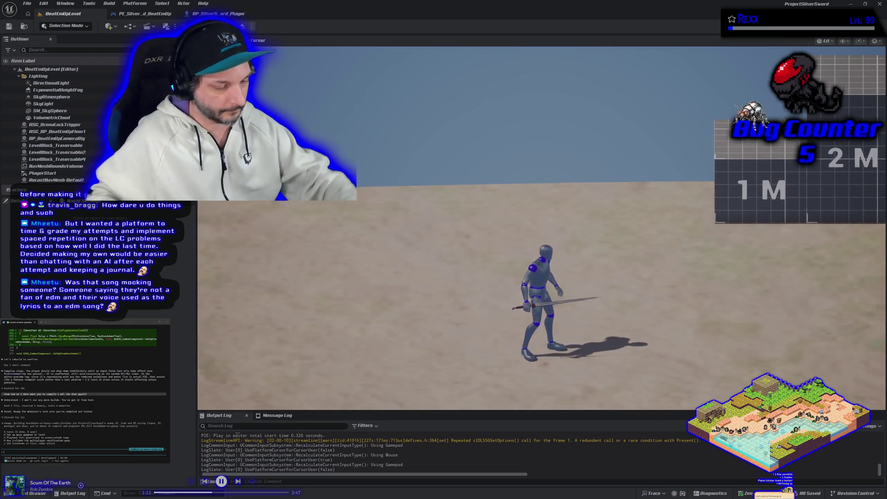
key("Escape")
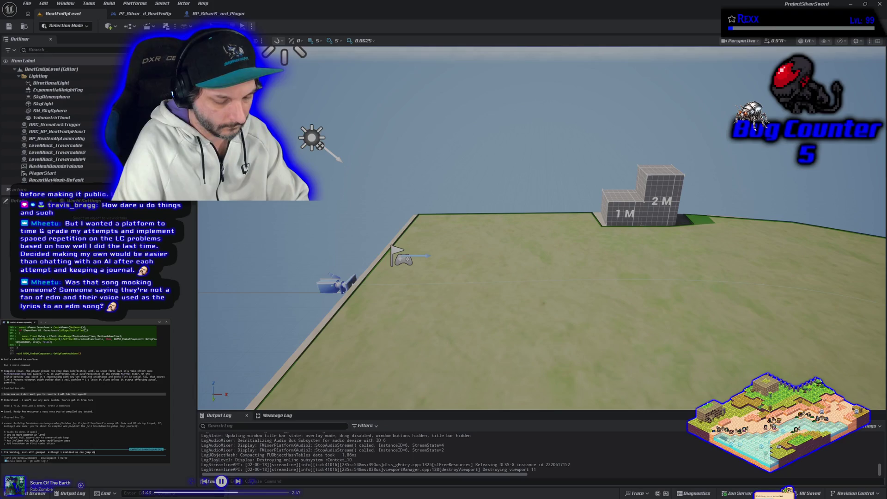
type("should be blocked if prone")
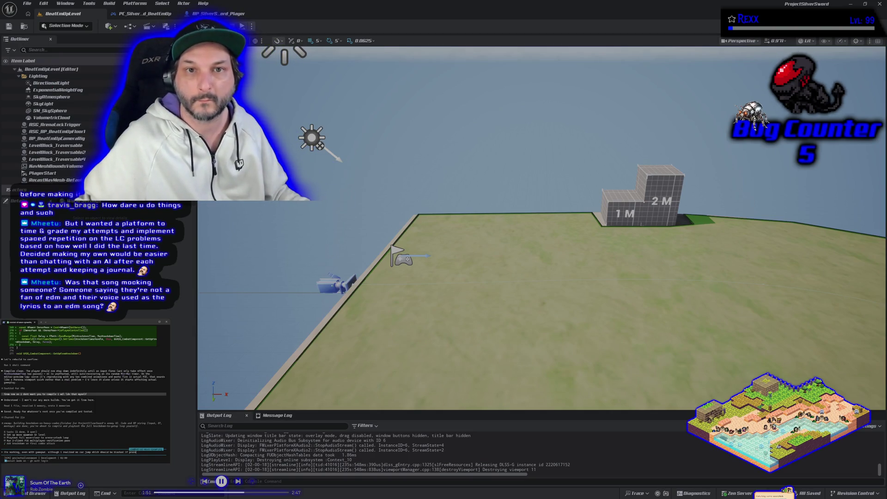
key("alt+p")
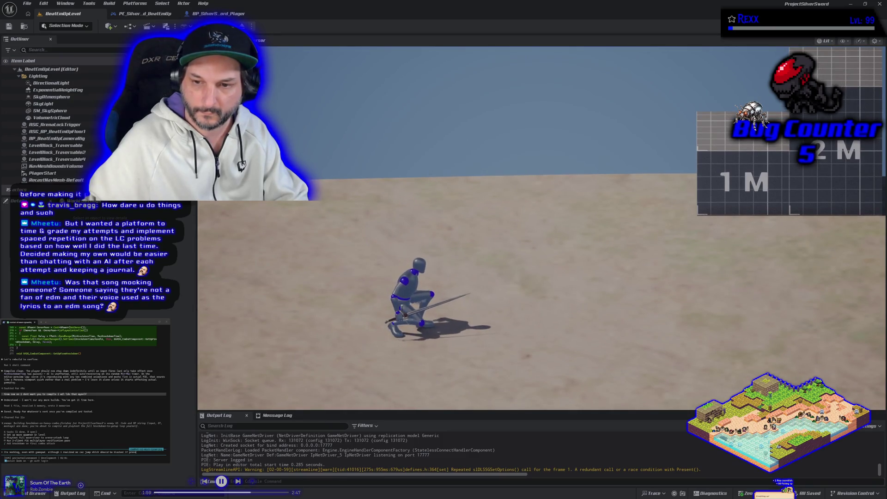
key("Escape")
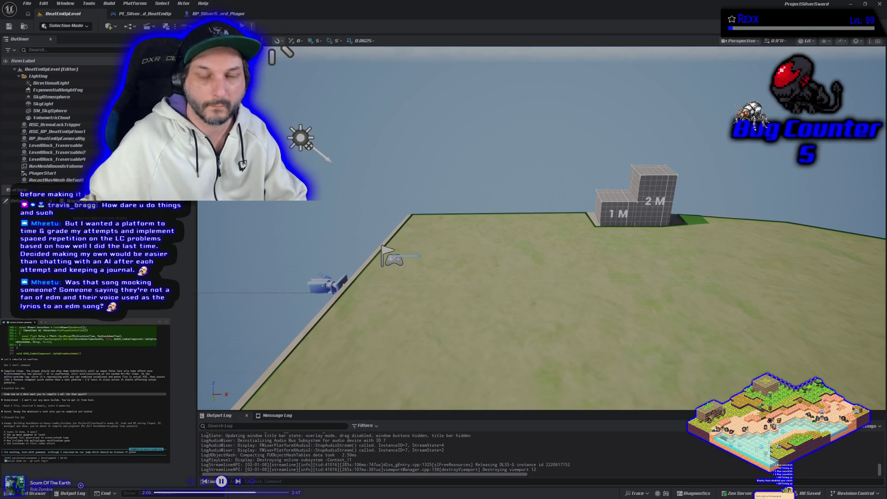
key("alt+p")
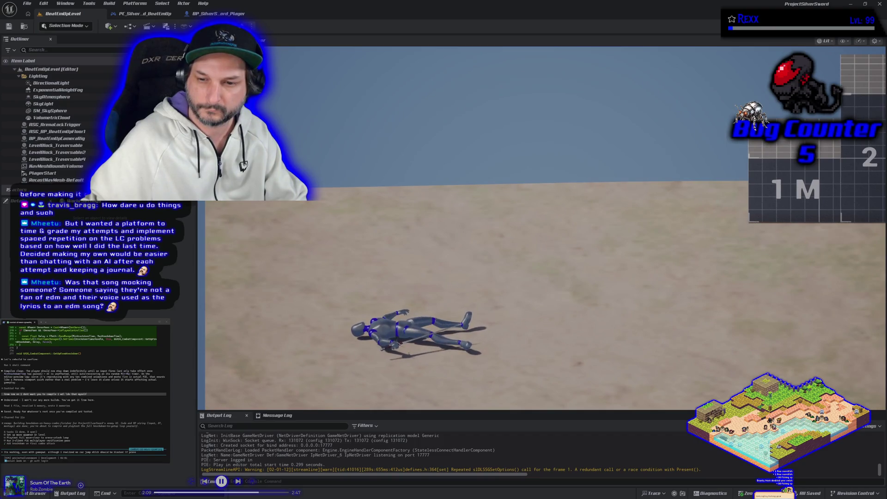
key("space")
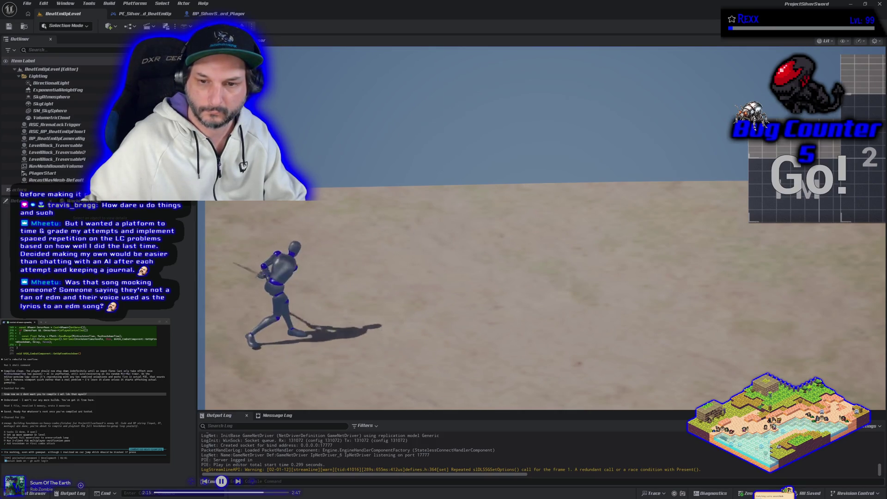
key("Escape")
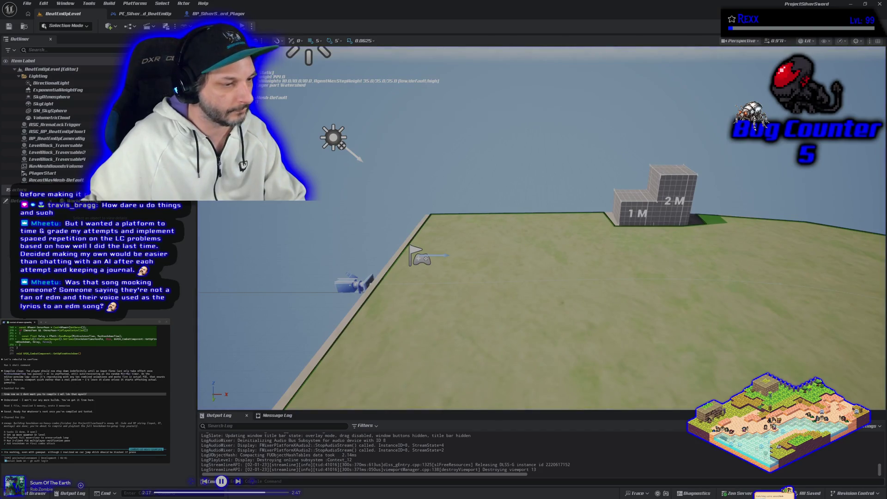
type(", and we should not")
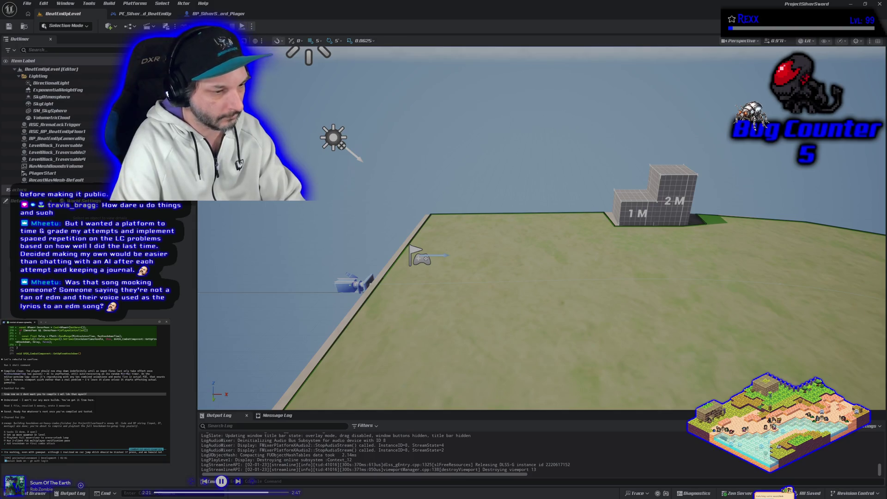
type(" be able to d")
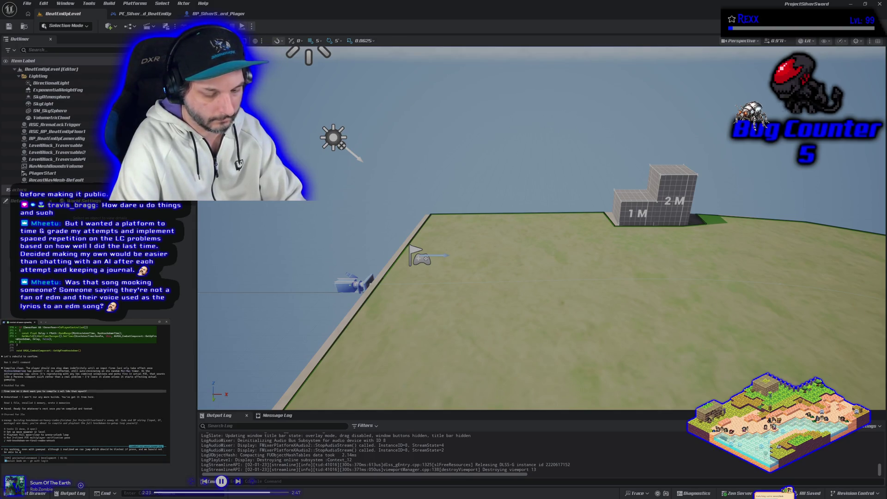
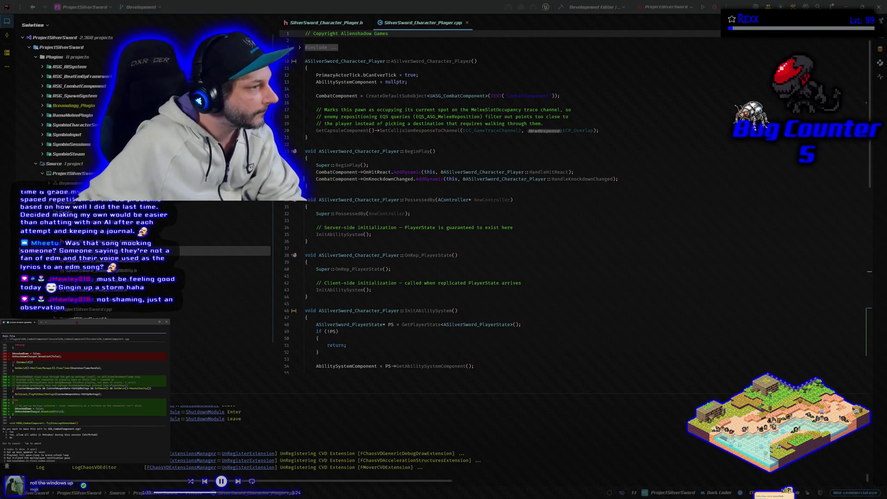
Approve the agent's two edits binding HandleHitReact and HandleKnockdownChanged in BeginPlay
key("Return")
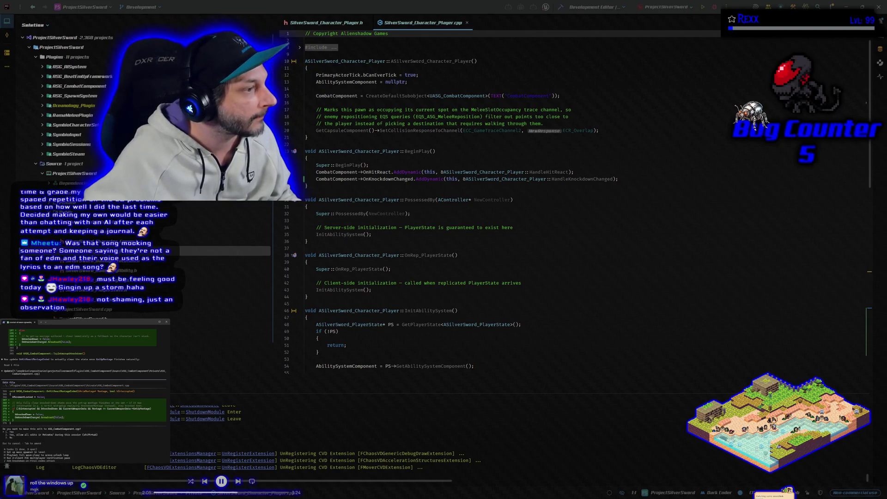
key("Return")
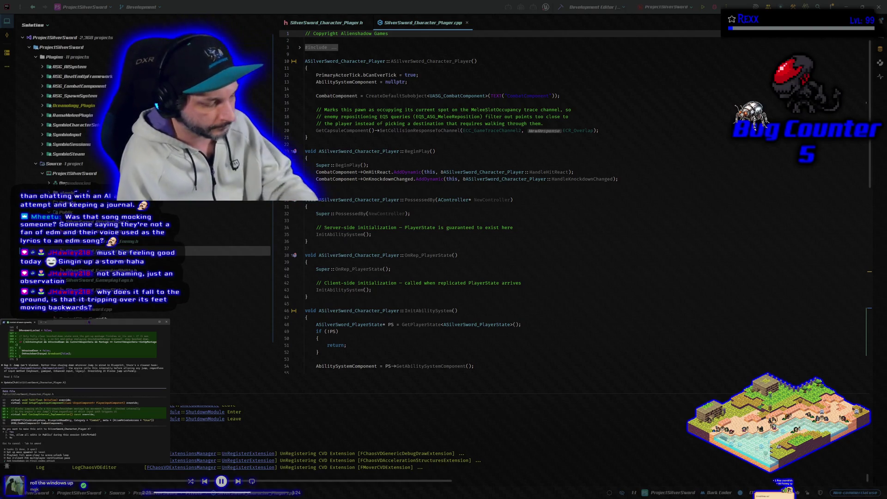
Accept the agent's four-line edit so PossessedBy and OnRep_PlayerState call InitAbilitySystem
key("Return")
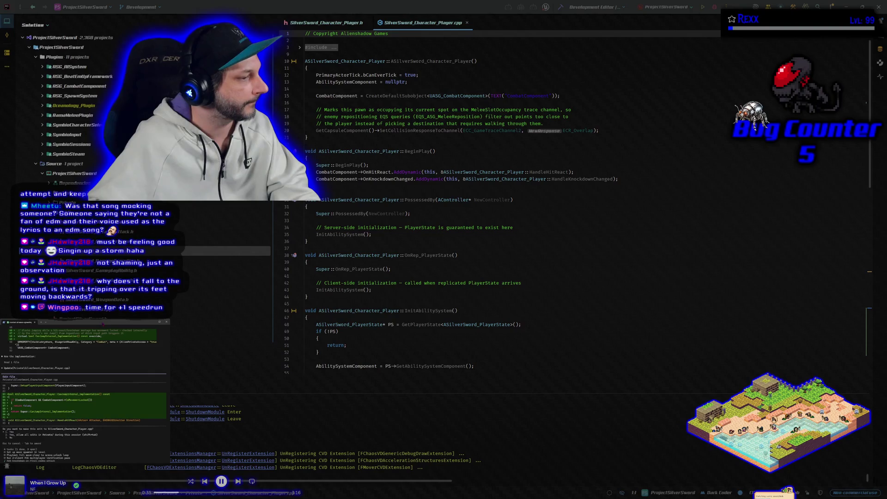
Accept the agent's next edit, then bring up the Microscape game's Energy panel in Chrome
key("Return")
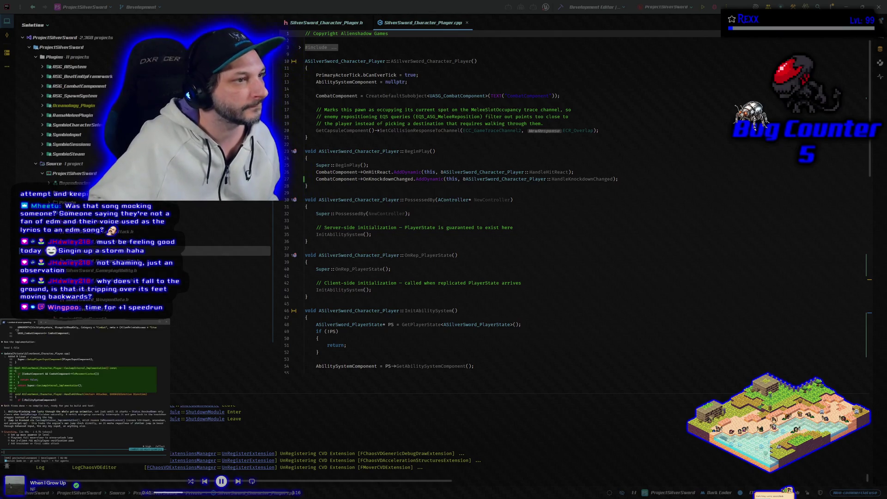
key("super+2")
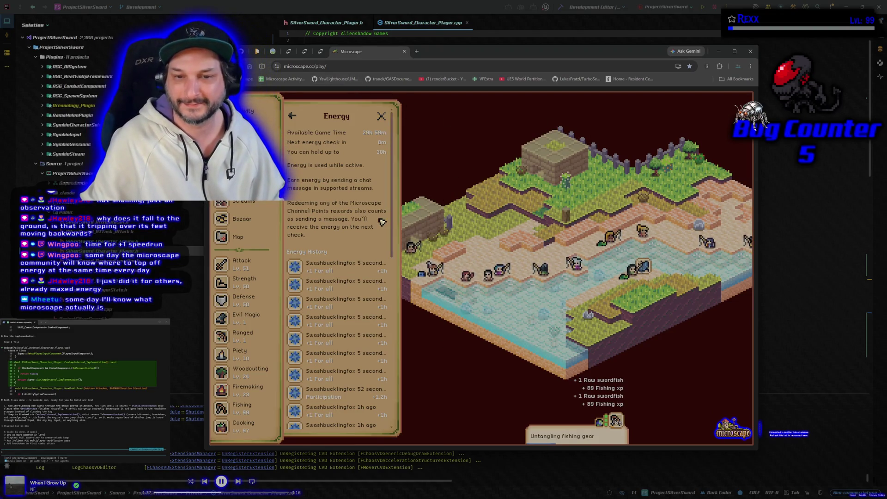
Switch from the Microscape window back to SilverSword_Character_Player.cpp in Rider
key("alt+Tab")
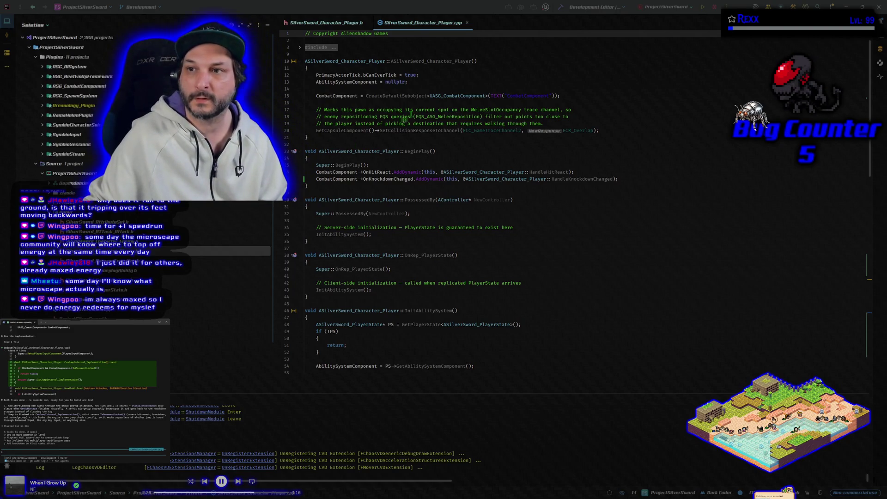
Build, then rebuild, the ProjectSilverSword project with the latest player and combat component changes
left_click(562, 10)
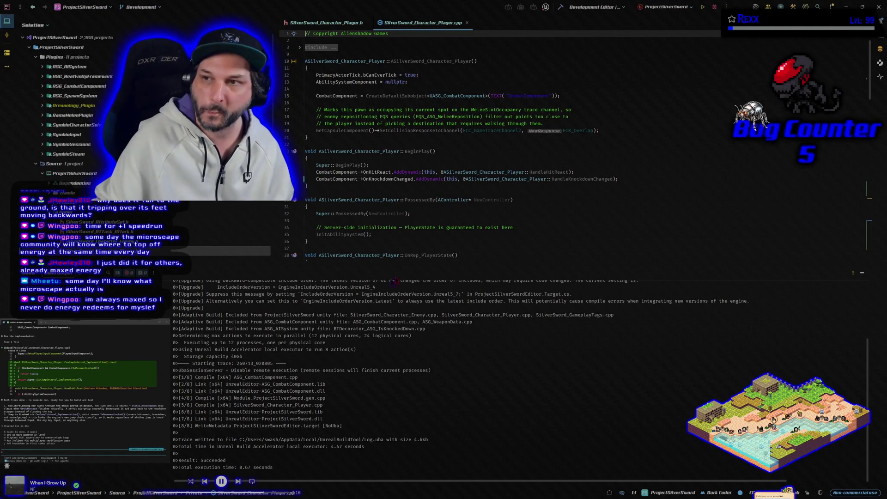
left_click(714, 7)
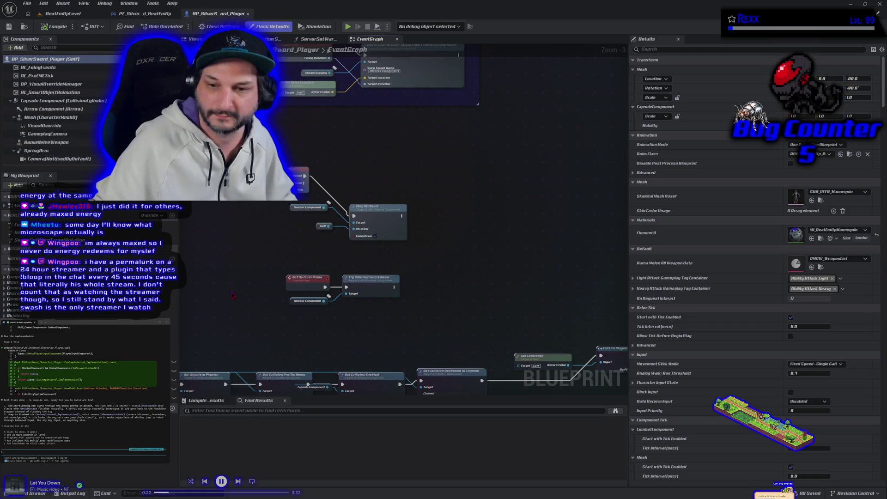
Switch to the BeatEmUpLevel view and run a brief Play-In-Editor session
left_click(60, 13)
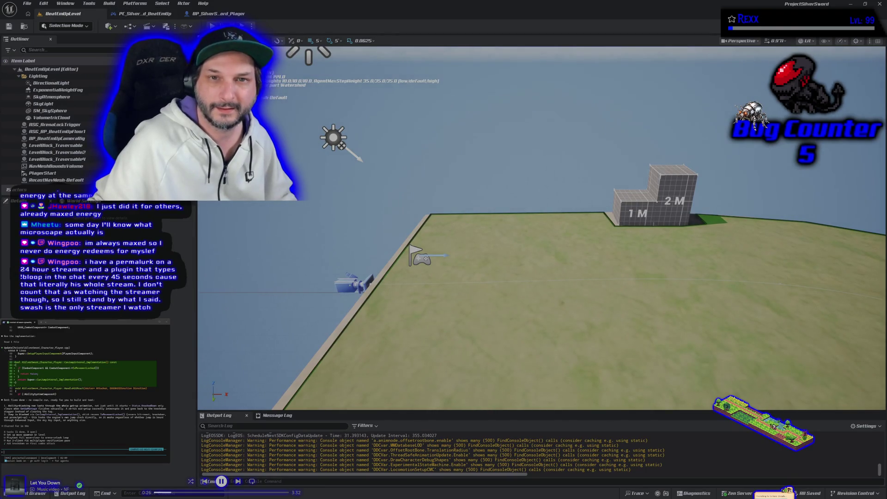
key("alt+p")
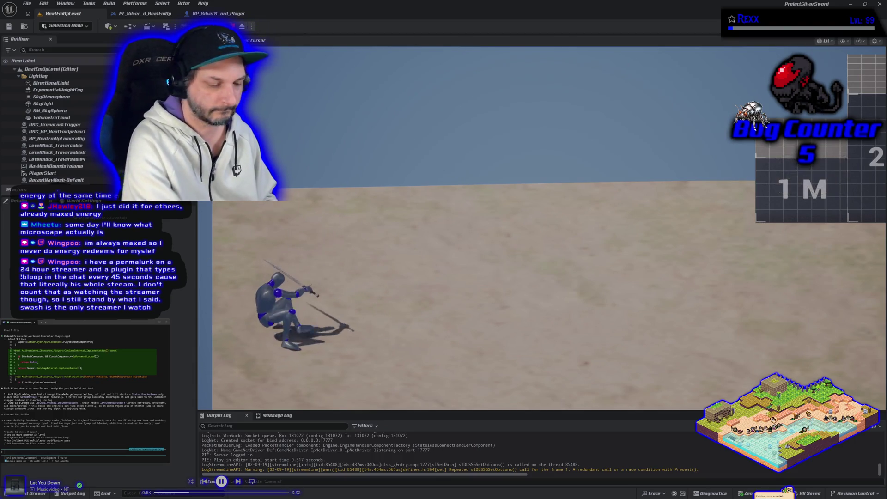
key("Escape")
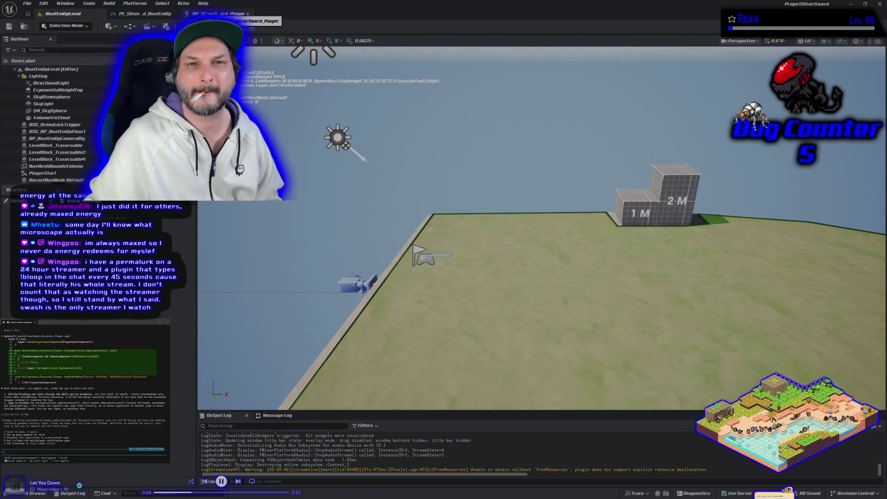
In the BP_SilverSword_Player event graph, bring the collision and physics nodes into view
left_click(217, 13)
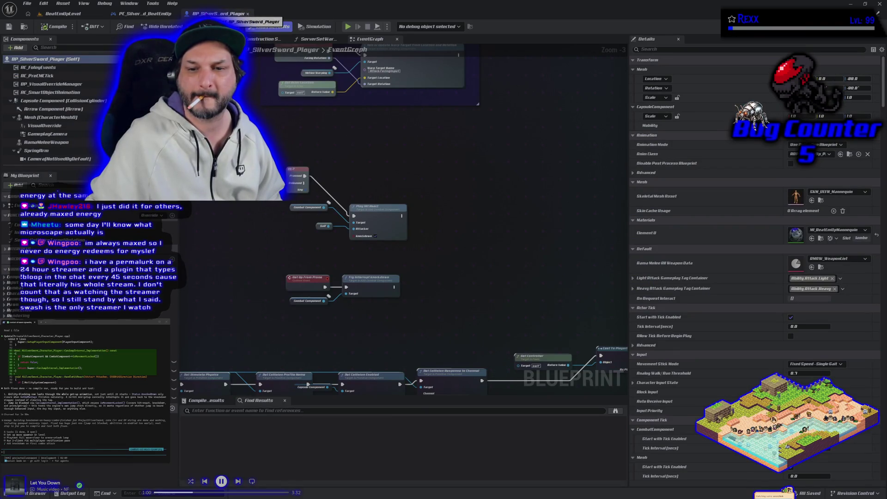
left_click_drag(370, 311, 350, 245)
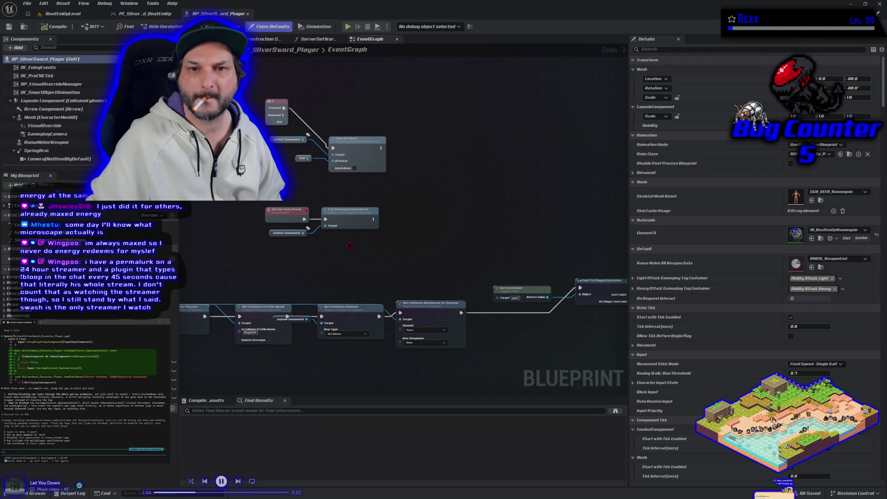
mouse_move(349, 244)
left_mouse_down()
mouse_move(356, 273)
mouse_move(349, 246)
mouse_move(398, 281)
left_mouse_up()
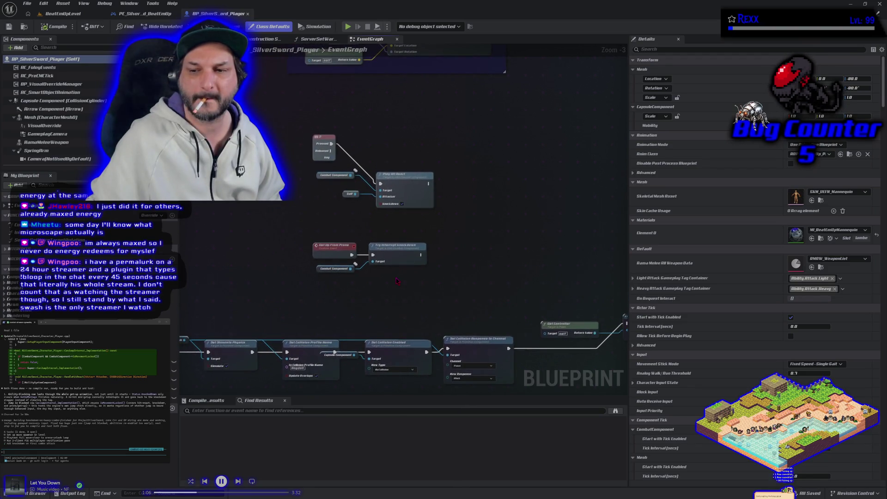
Back in the BeatEmUpLevel view, enter the text 'ey a' and 'montage'
left_click(63, 14)
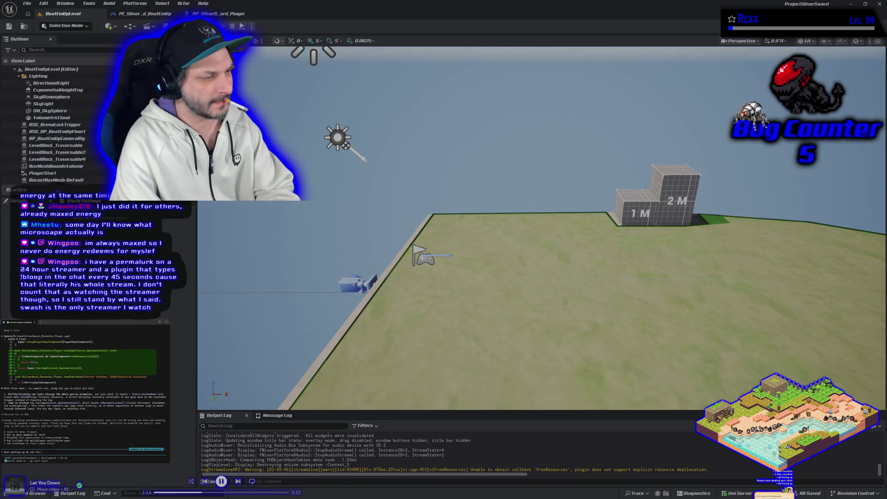
type(" any key again and it started get up over, that should block input until the getup")
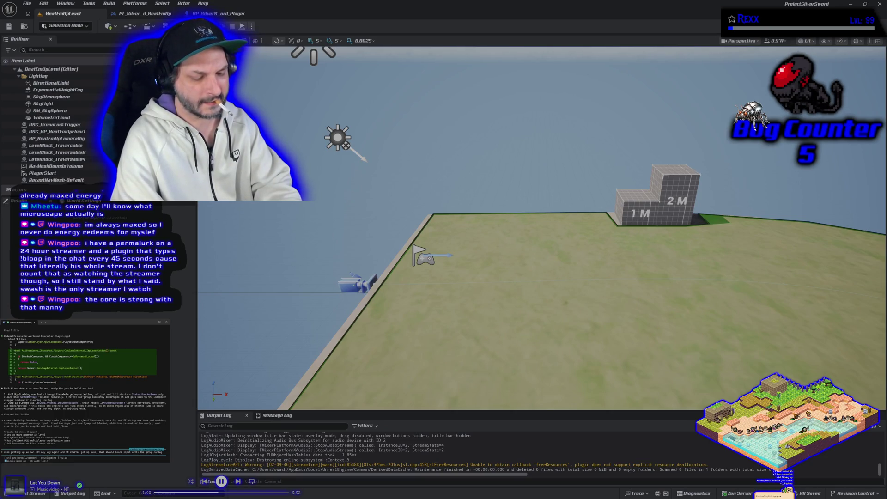
type("montage")
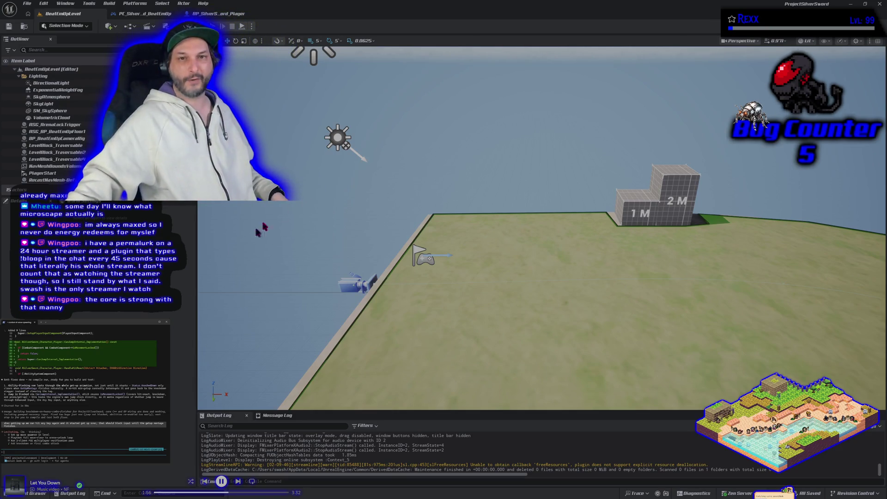
Run a Play-In-Editor session to watch the player get knocked down, then stop it
key("alt+p")
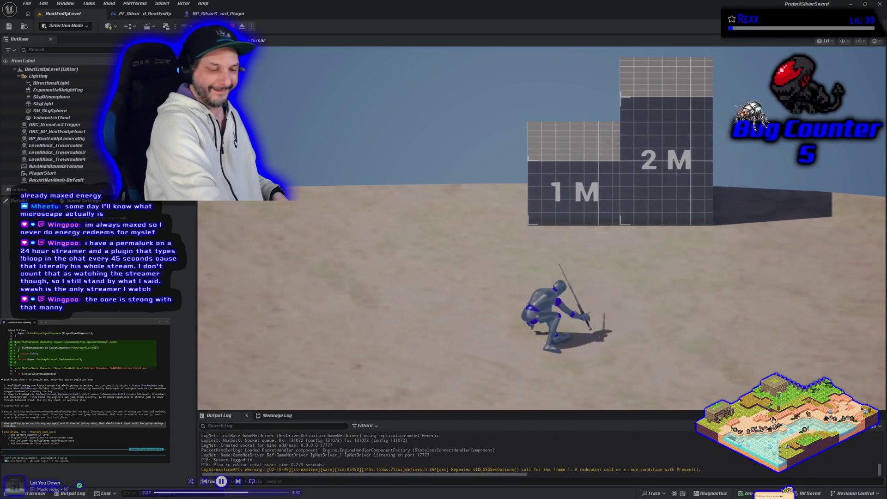
key("Escape")
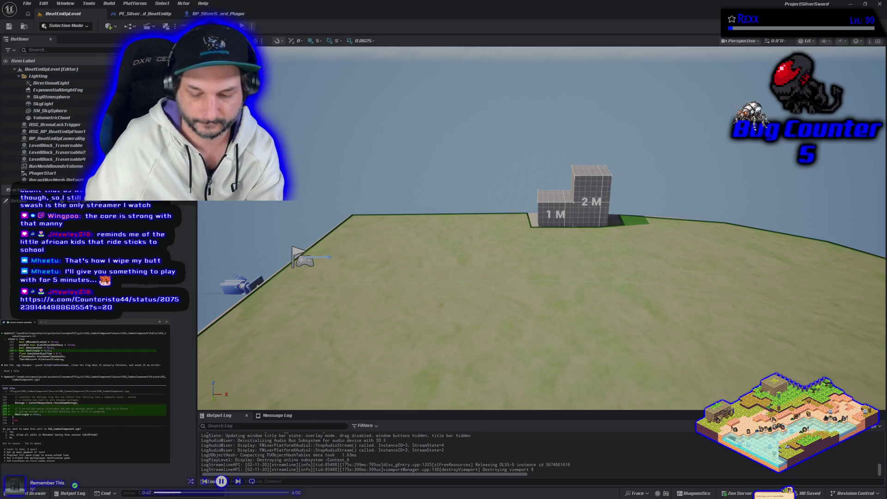
Pause the background music and replay the post's stick-stilts video from the start, full screen
key("XF86AudioPlay")
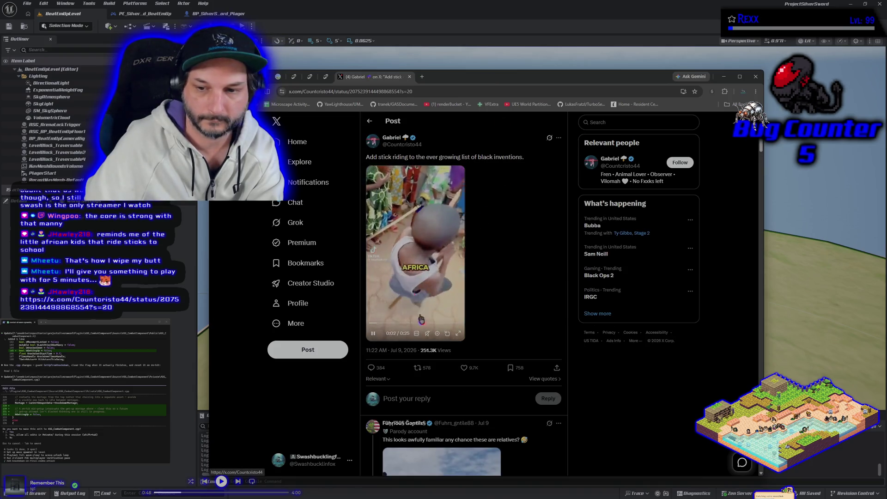
left_click(399, 325)
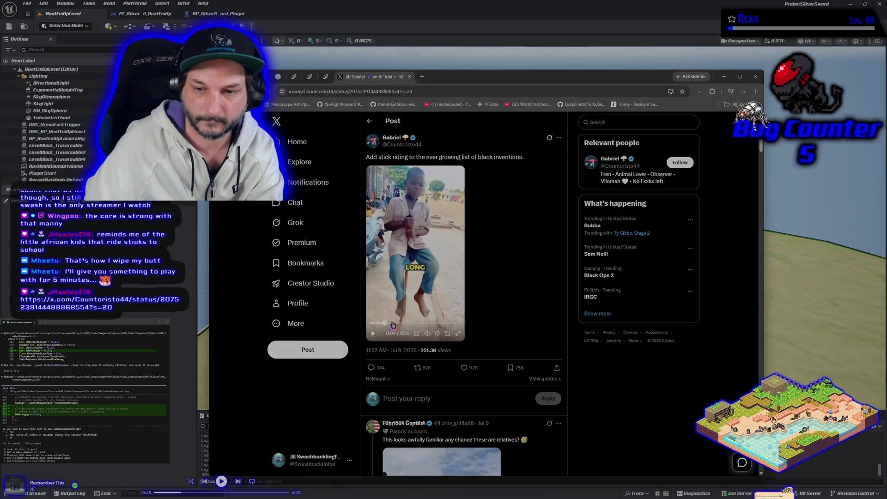
left_click(400, 294)
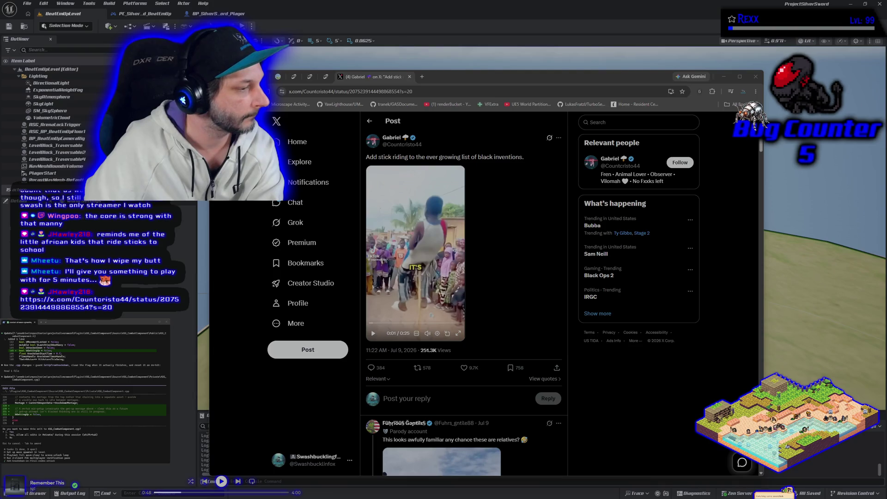
left_click(457, 336)
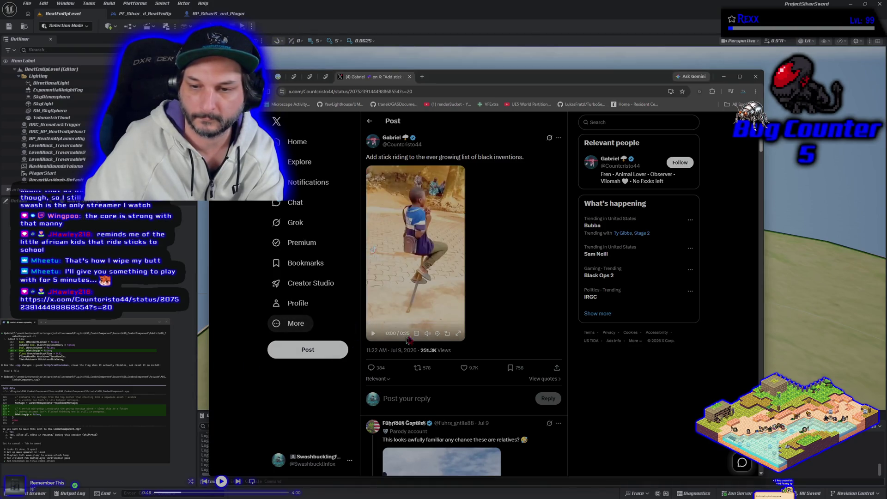
left_click(459, 335)
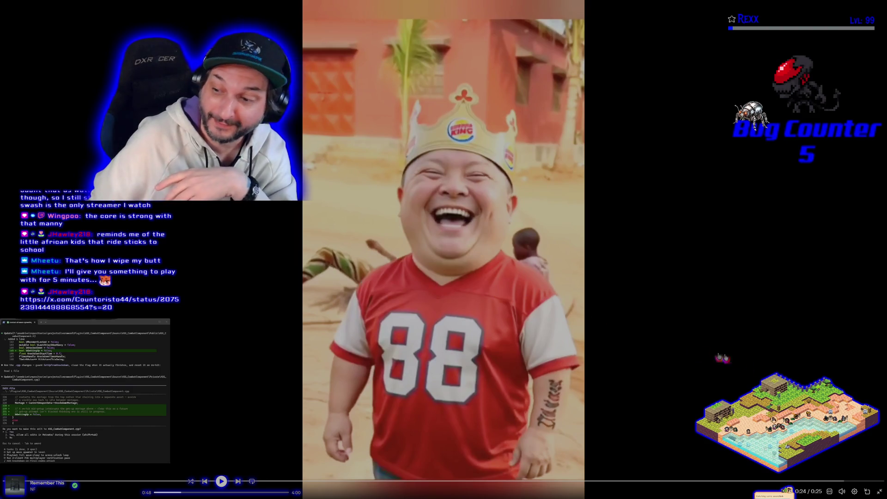
Exit full-screen video playback and close the X browser window
left_click(879, 492)
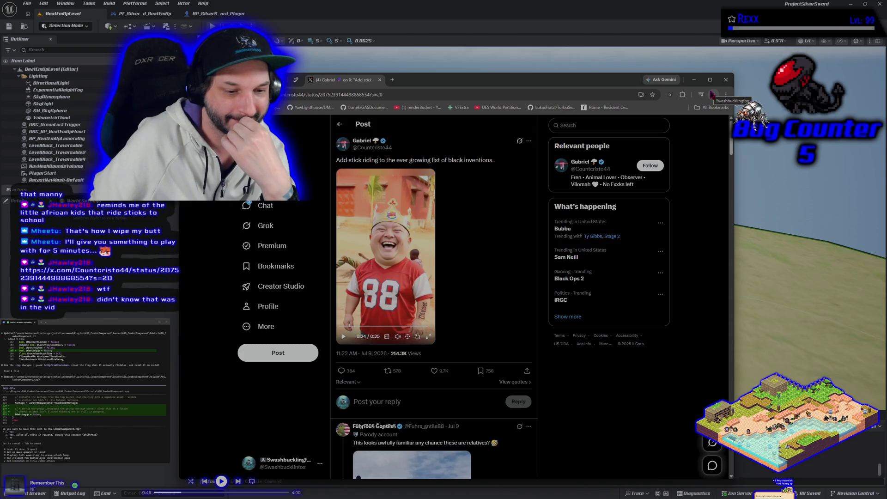
left_click(721, 83)
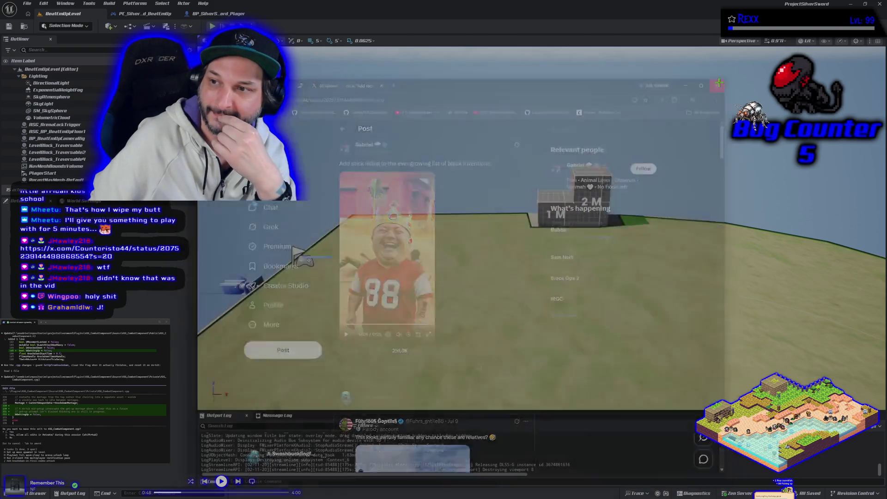
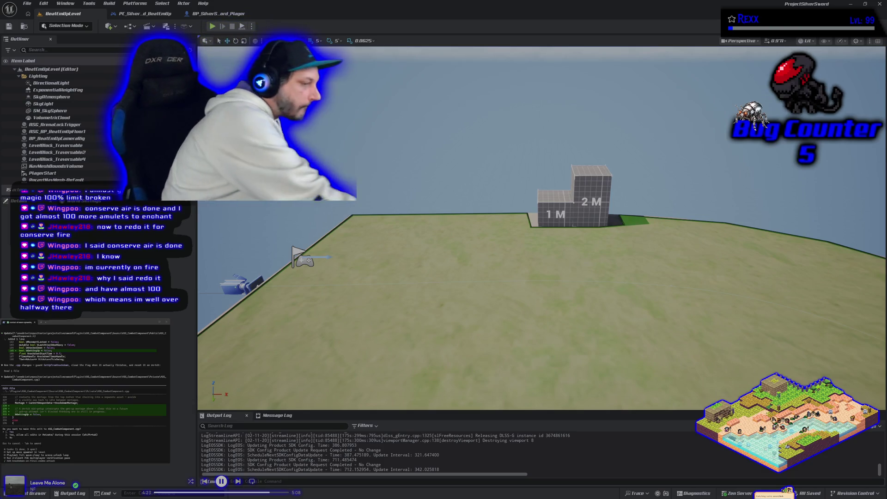
Play the level in the editor, then approve the proposed edit to SilverSword_Character_Player.cpp
key("alt+p")
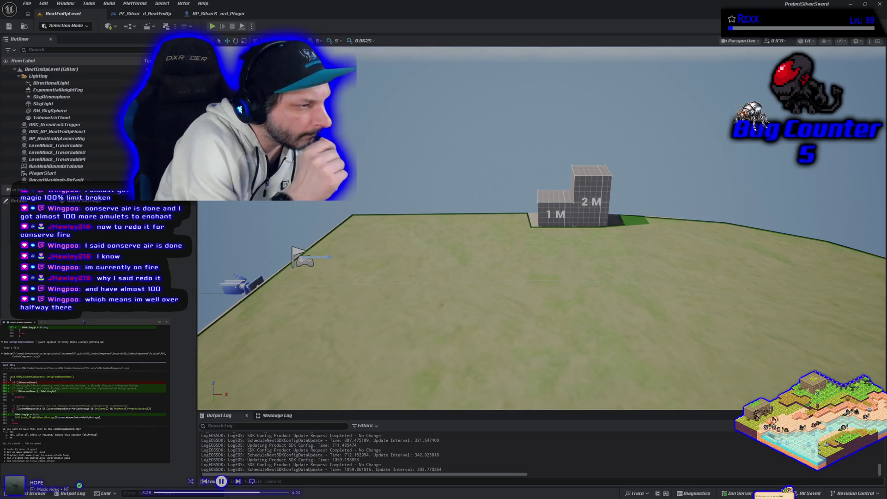
key("Return")
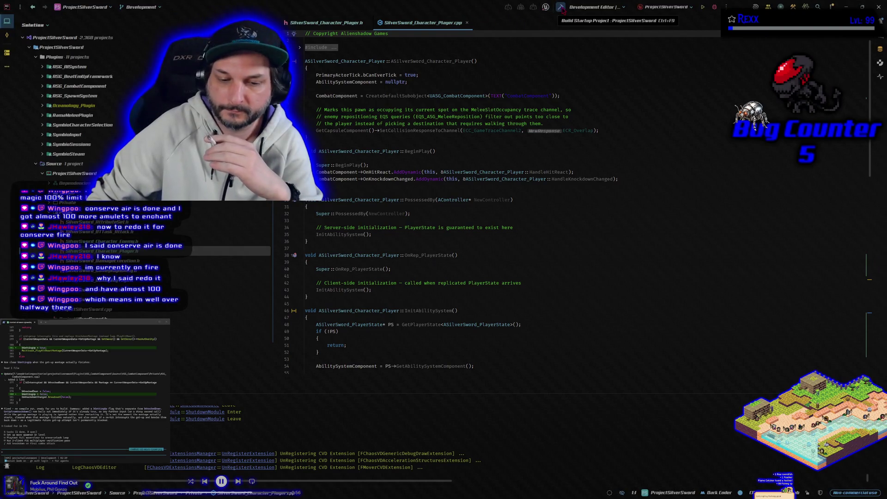
Build ProjectSilverSwordEditor twice so the log confirms Result: Succeeded
left_click(562, 9)
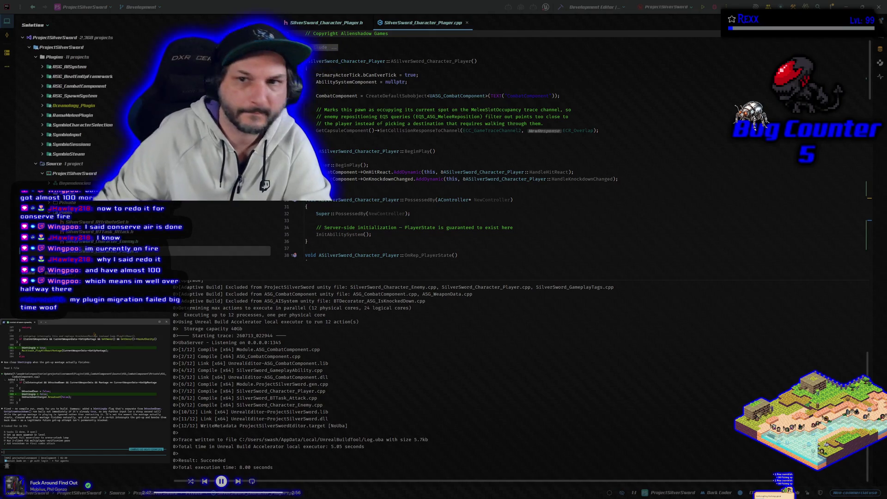
left_click(561, 7)
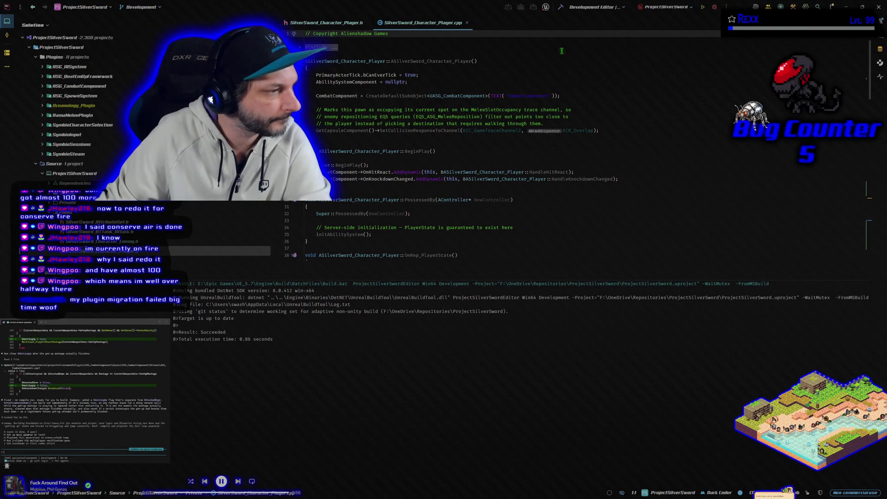
Run one more build, then return to the BP_SilverSword_Player Event Graph in Unreal
left_click(716, 7)
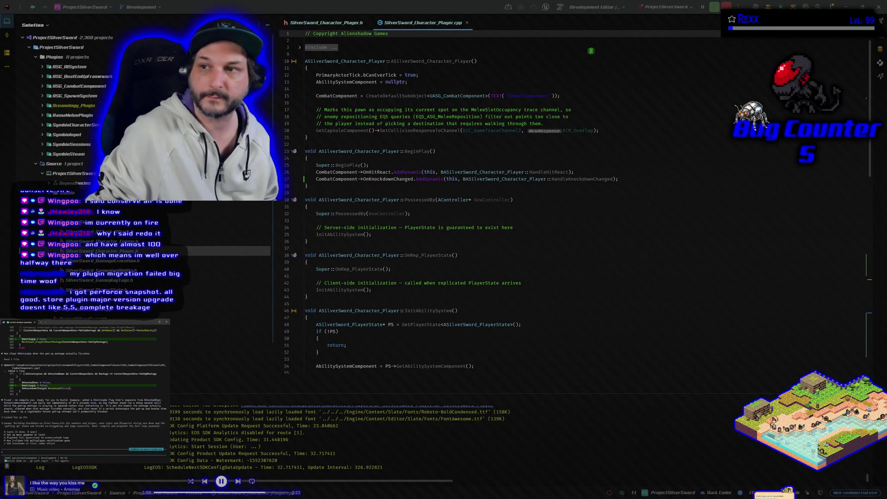
key("alt+Tab")
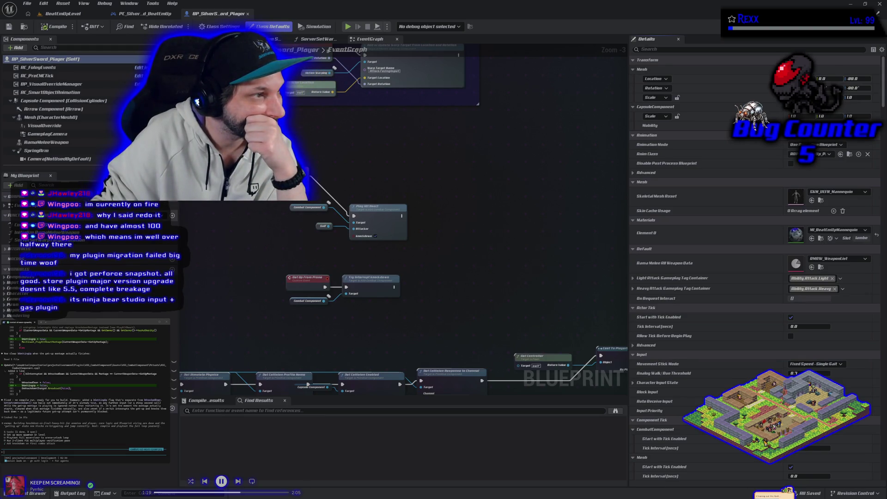
In a new Chrome tab, search Google for 'ninja bnear studio input = gas plugin fab'
key("super+1")
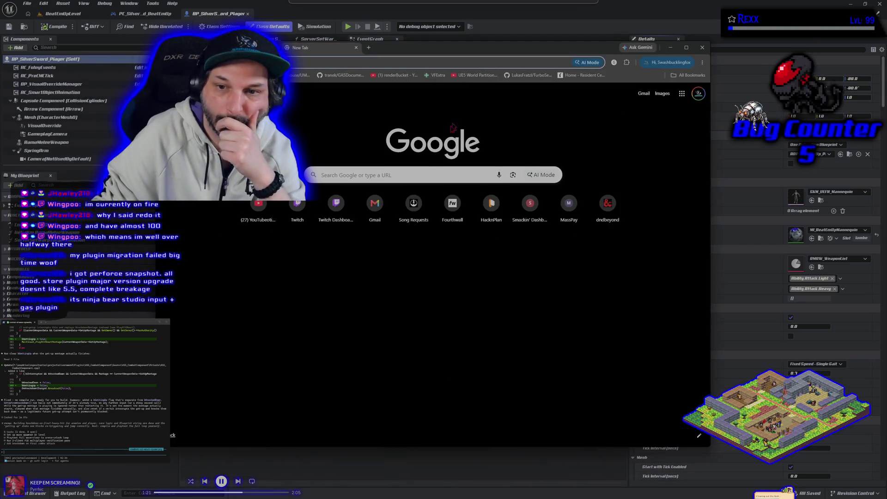
left_click(390, 176)
type("nin")
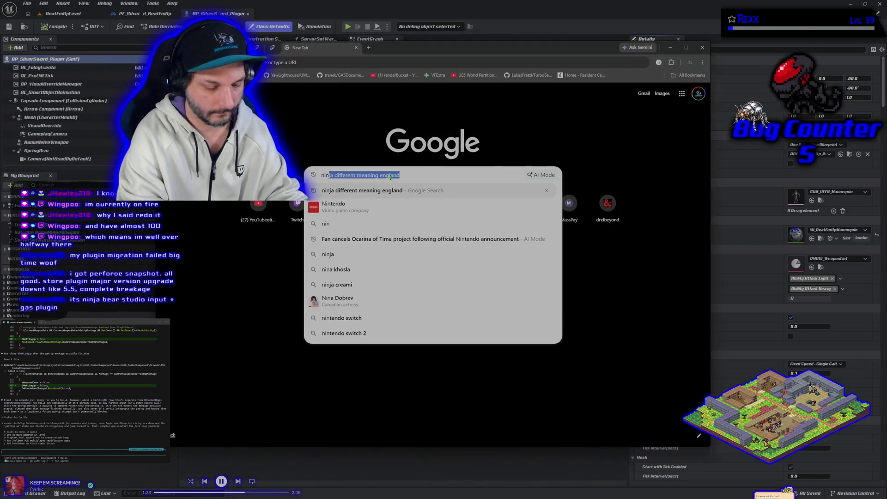
type("ja bnear")
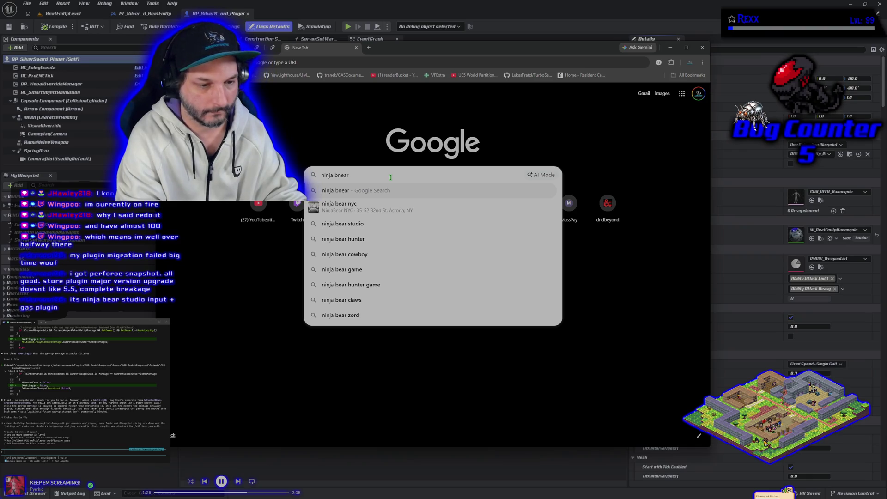
type(" studio i")
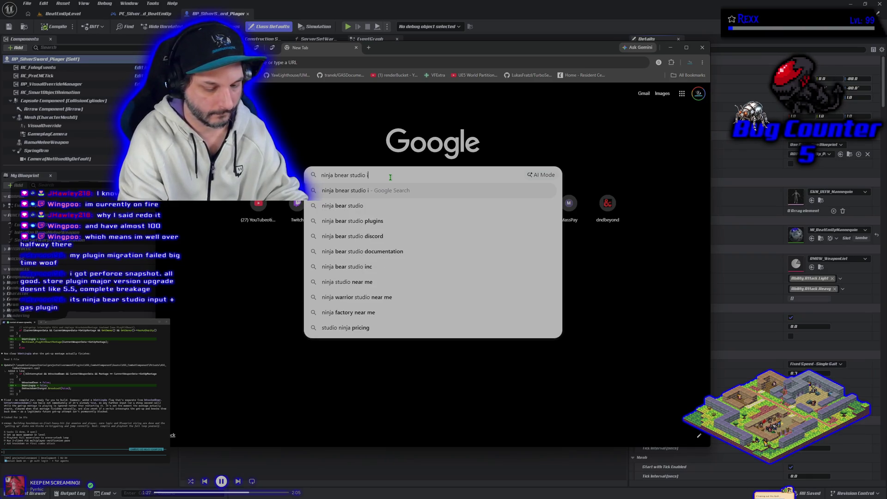
type("nput")
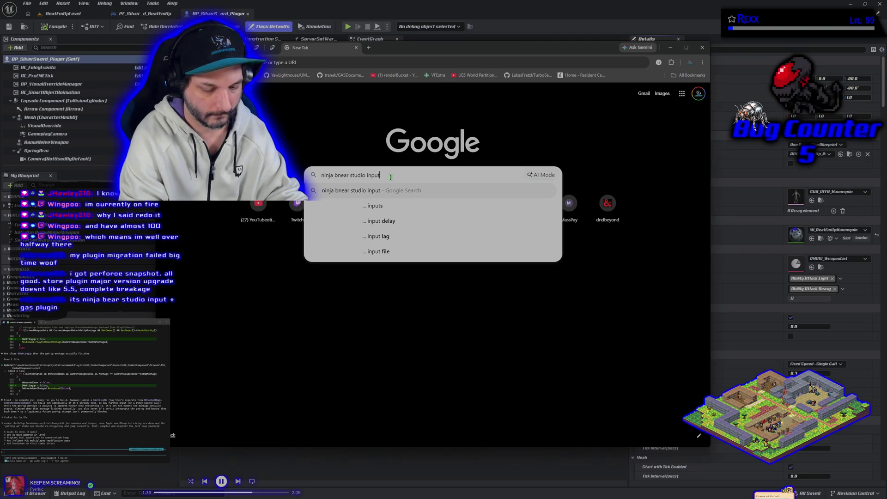
type(" = gas plug")
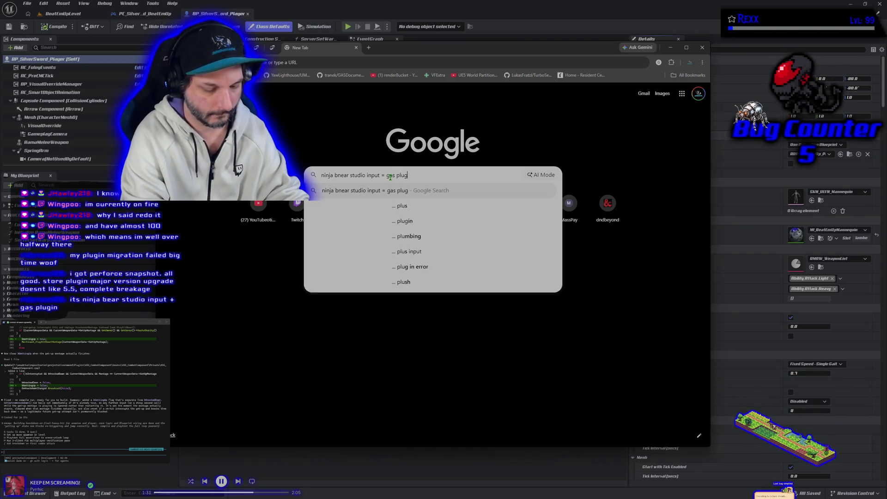
type("in fab")
key("Return")
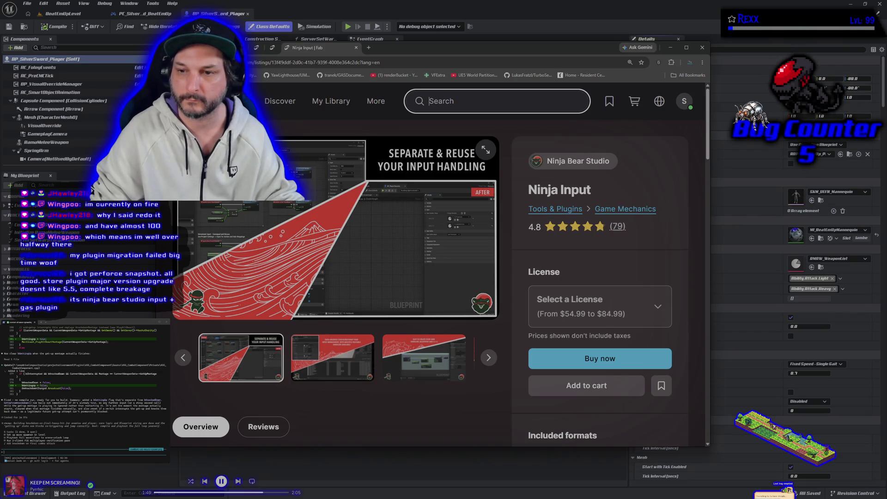
Expand the full Ninja Input description and highlight the sentence about buffering actions in montage windows
scroll(313, 254, "down", 5)
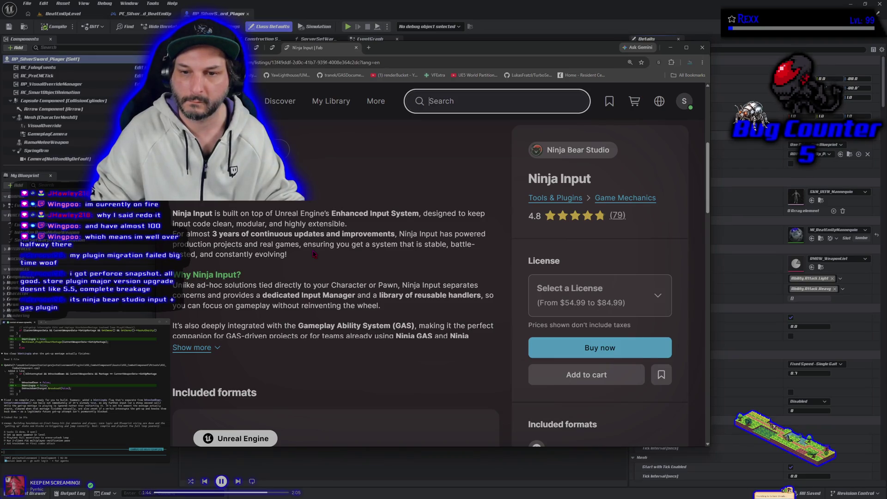
scroll(313, 254, "down", 2)
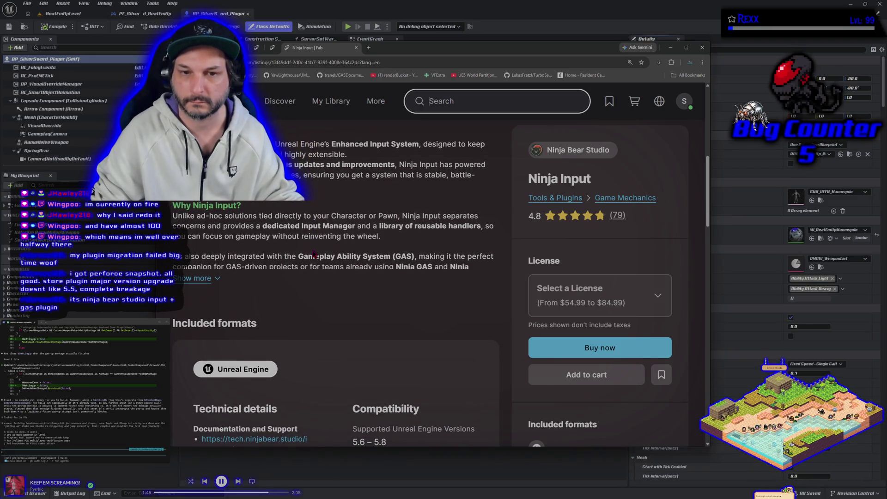
left_click(216, 279)
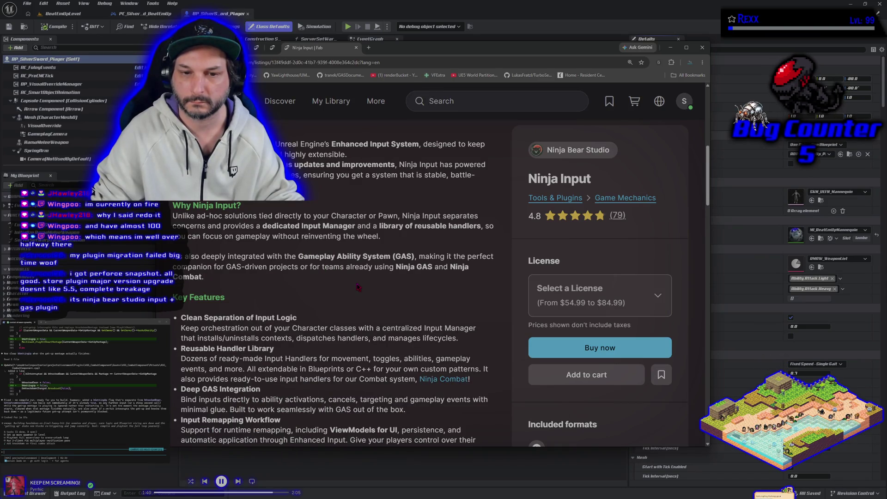
scroll(358, 287, "down", 2)
scroll(358, 287, "down", 3)
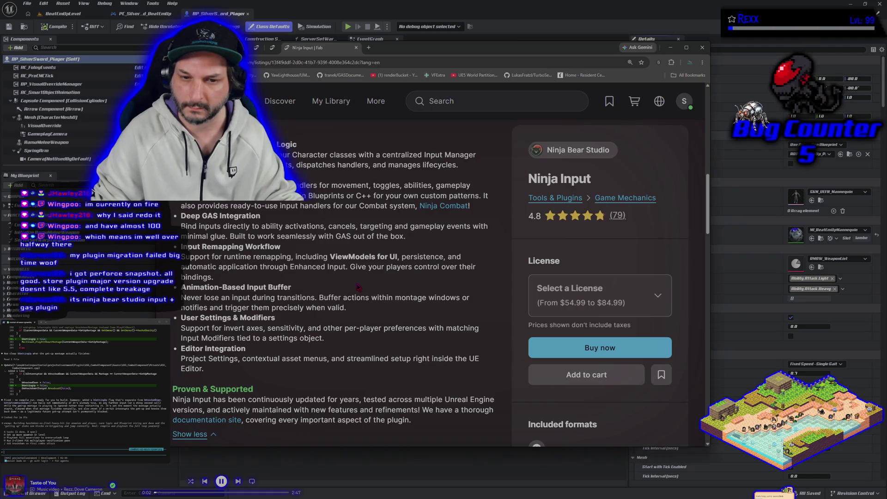
left_click_drag(319, 298, 350, 312)
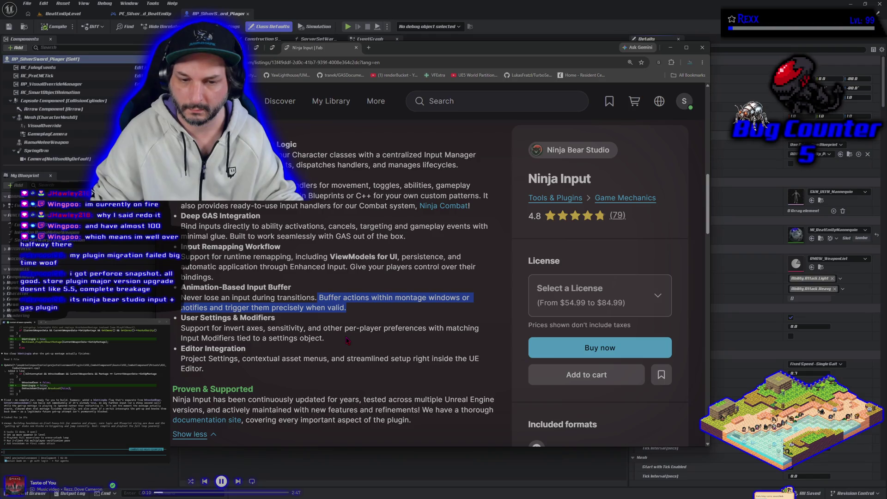
Finish reading the description, then go back up and show the second gallery image
scroll(348, 341, "down", 3)
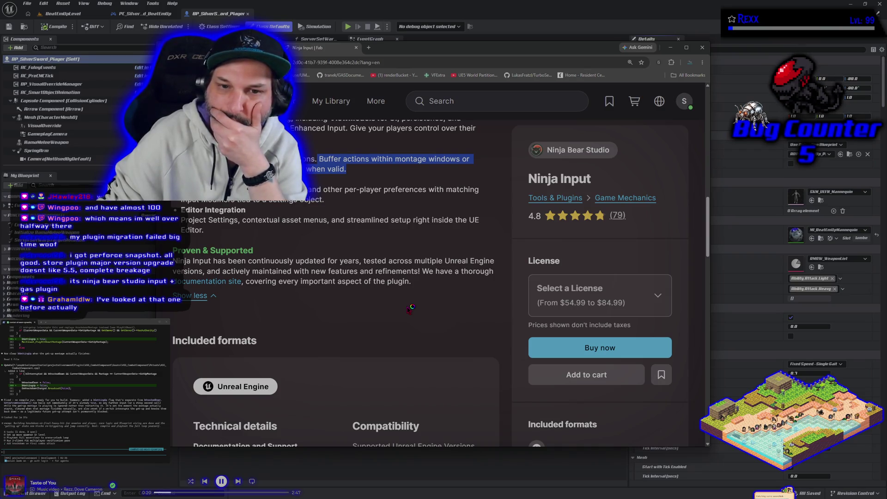
scroll(411, 307, "up", 3)
scroll(411, 307, "up", 8)
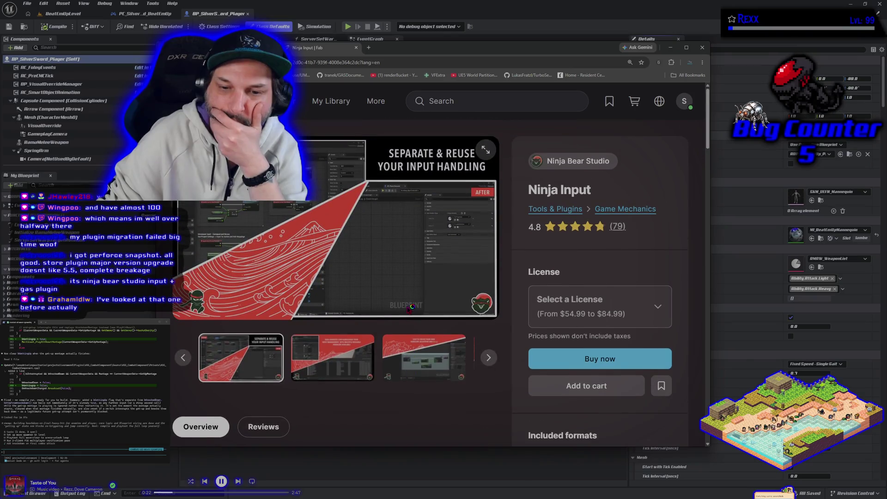
left_click(374, 342)
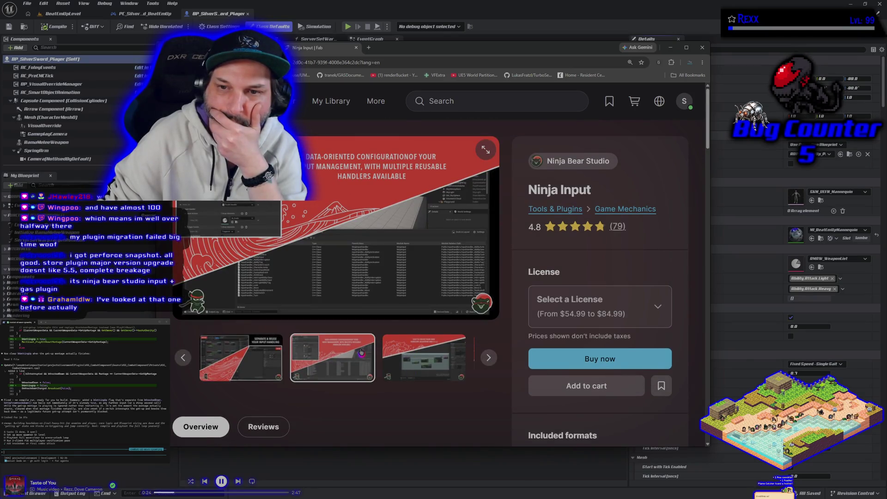
Enlarge the gallery through the custom handlers and input buffer images to editor integration
left_click(486, 150)
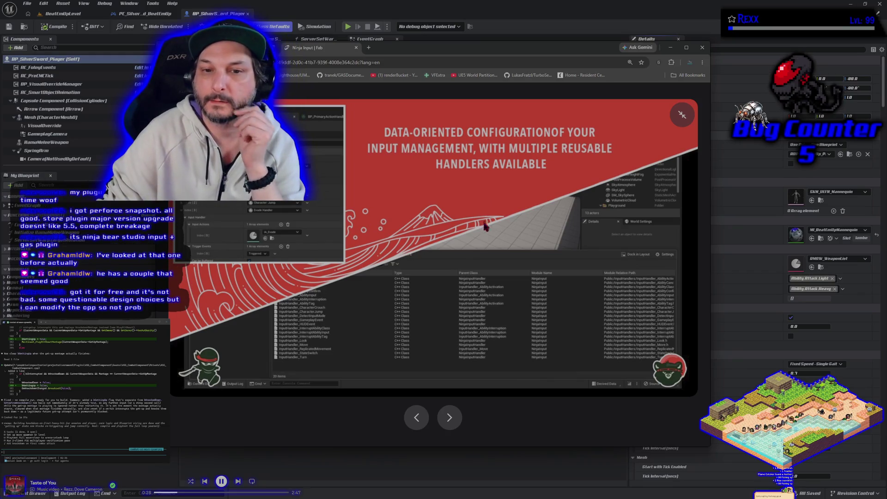
left_click(455, 417)
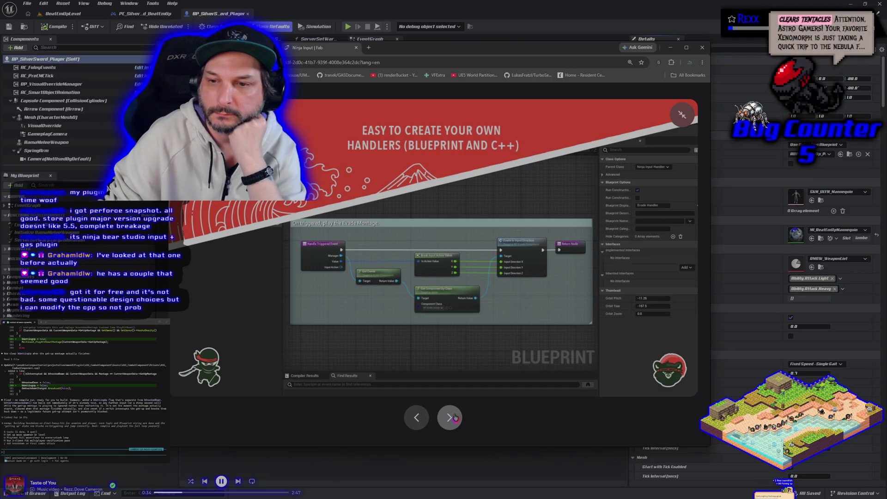
left_click(455, 417)
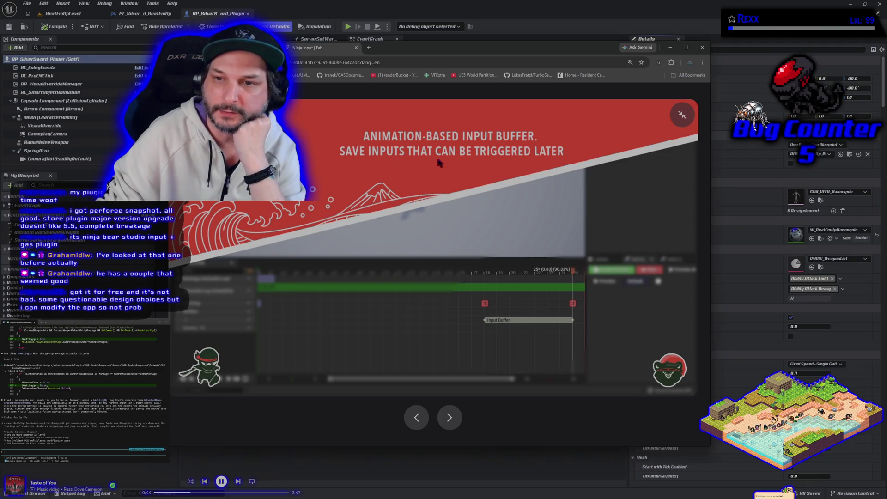
left_click(455, 418)
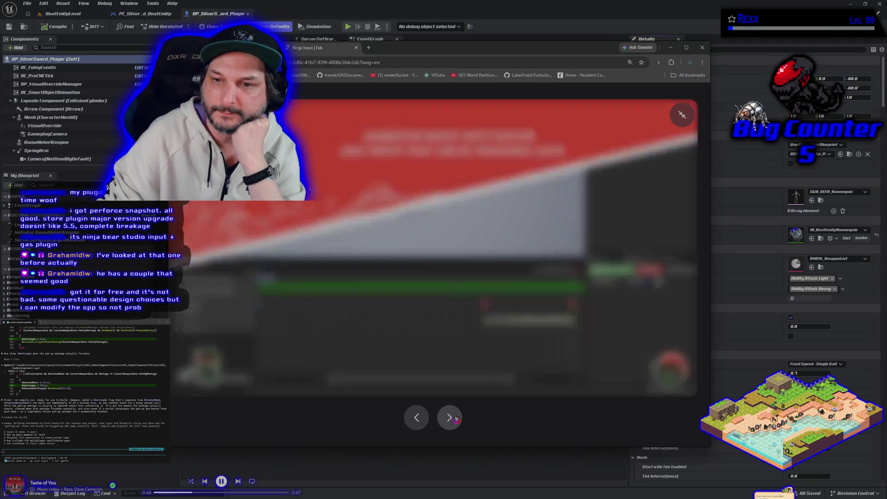